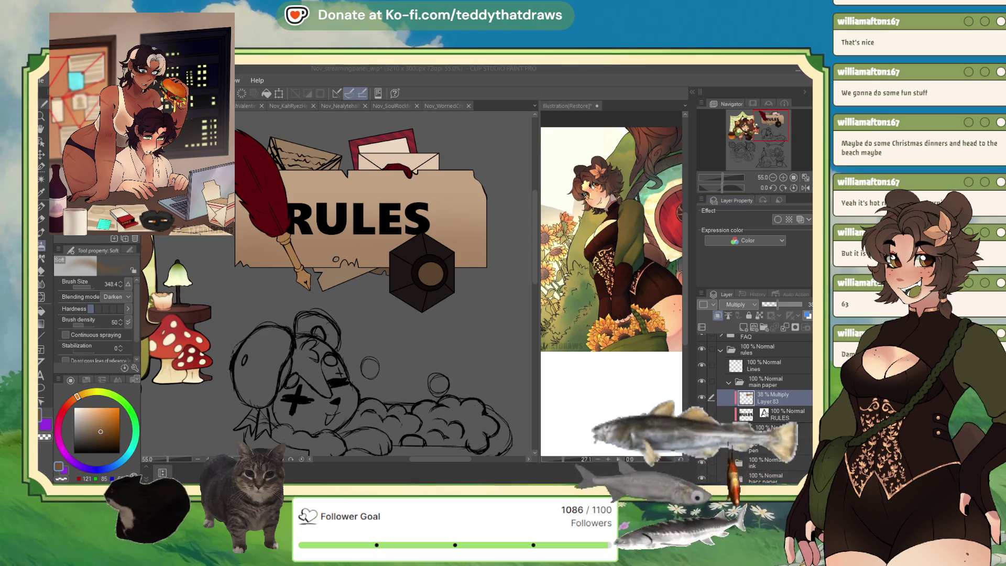
# Expand the Material palette next to the RULES banner canvas
pyautogui.click(690, 99)
pyautogui.click(691, 93)
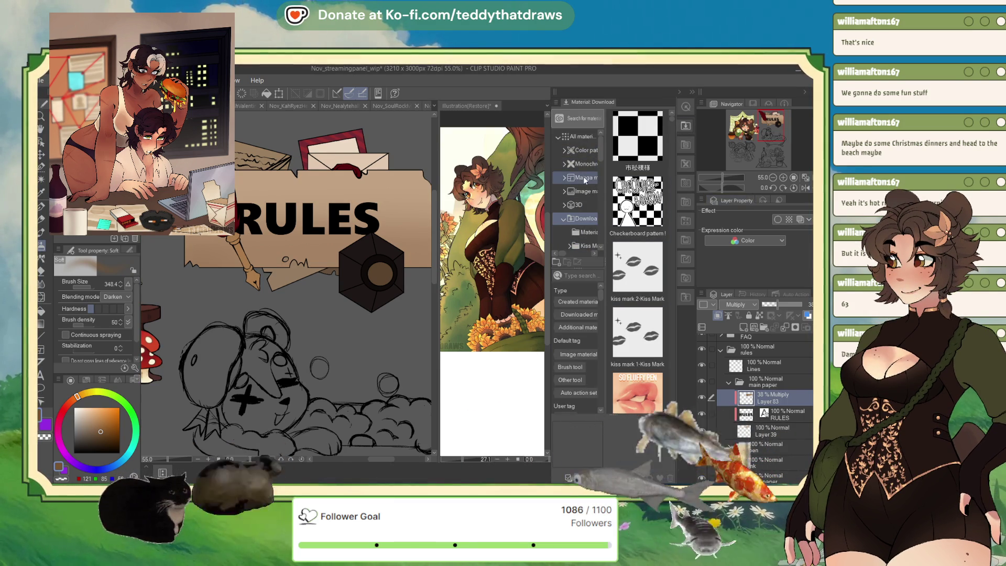
# Browse the Manga material, Monochromatic pattern and Color pattern material folders
pyautogui.scroll(-2, 579, 224)
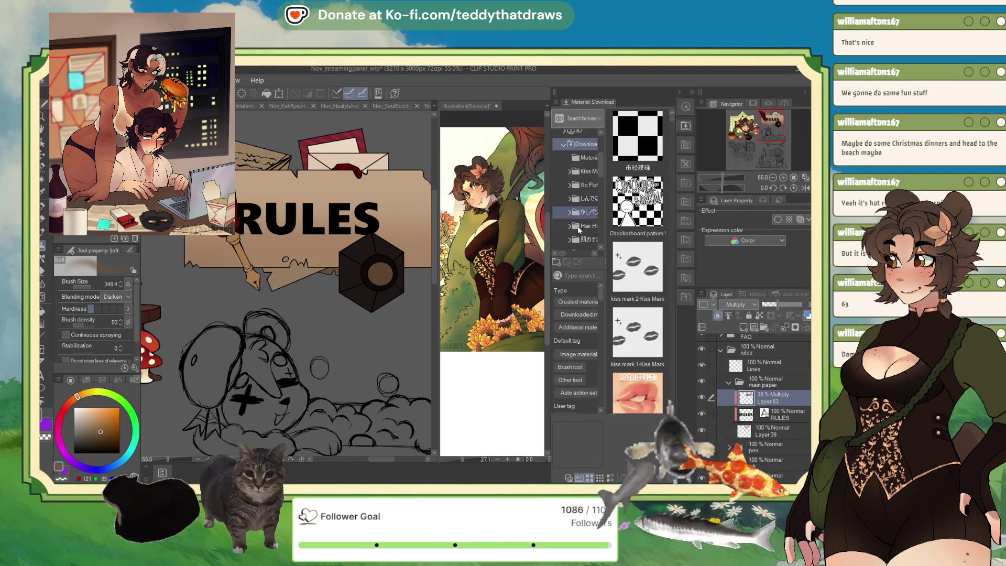
pyautogui.click(563, 194)
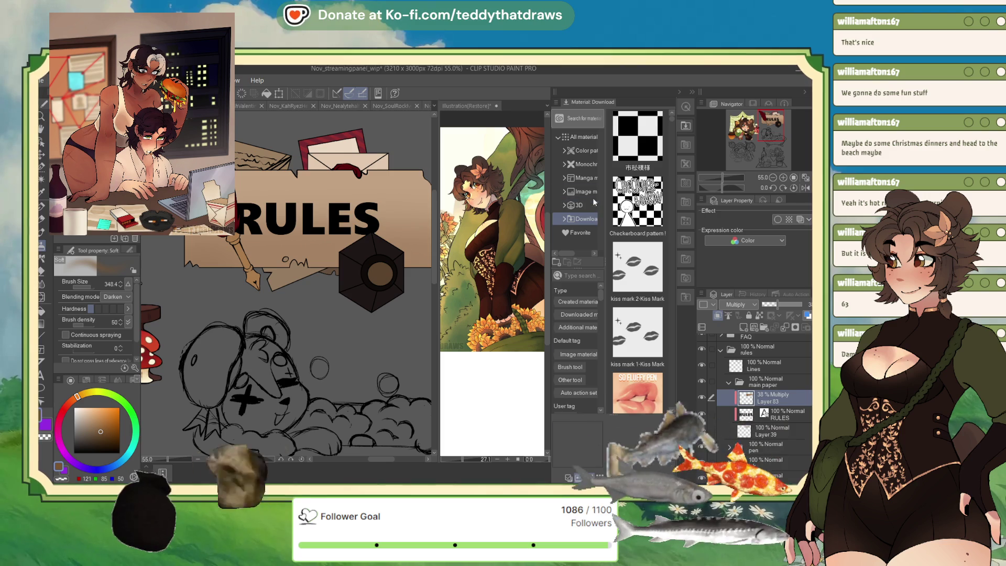
pyautogui.click(583, 178)
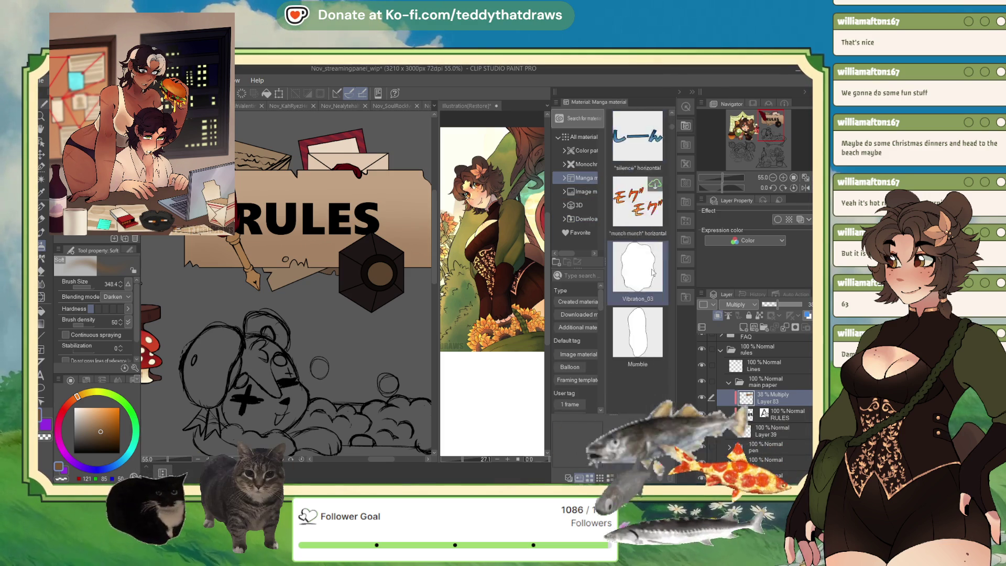
pyautogui.click(582, 164)
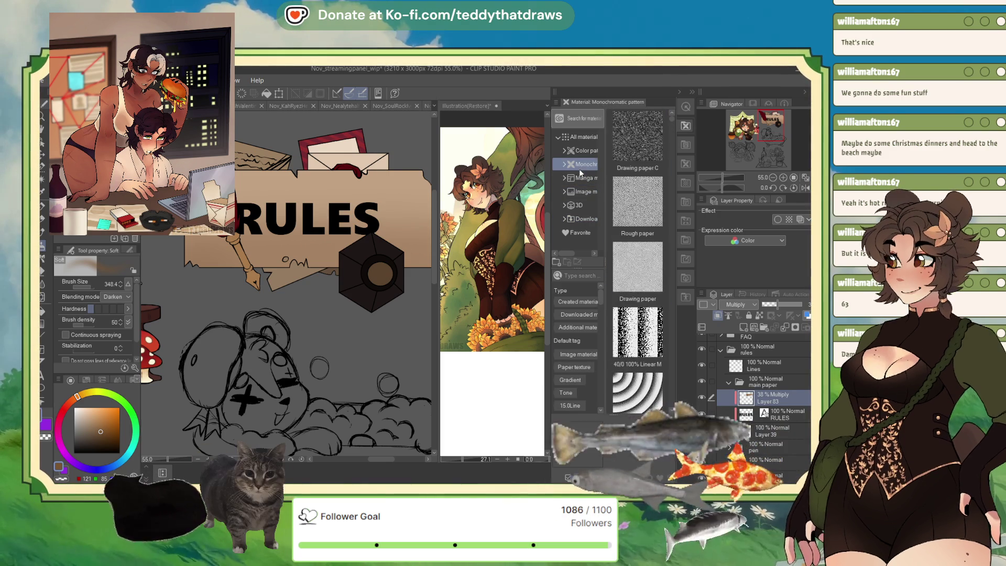
pyautogui.scroll(-3, 643, 242)
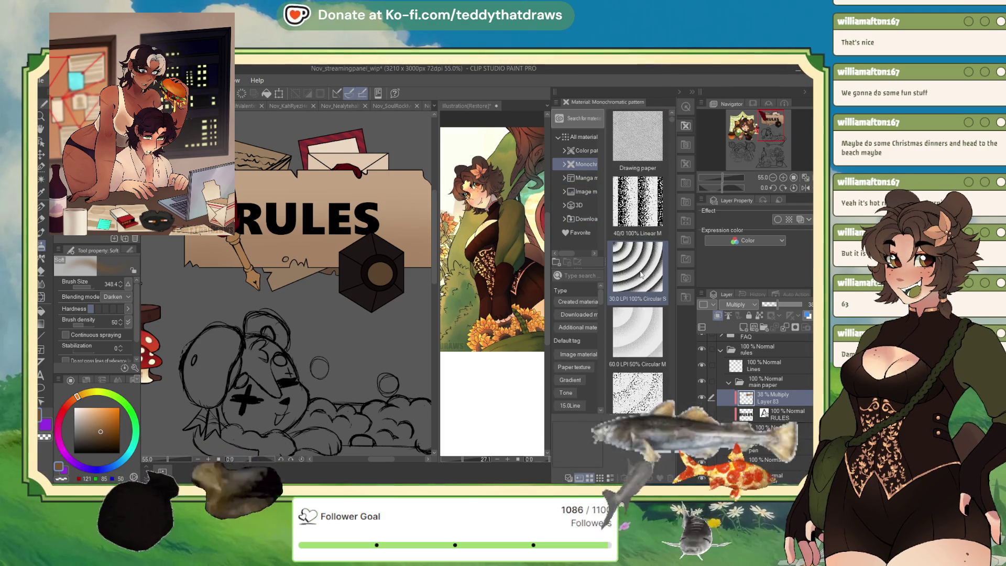
pyautogui.scroll(-5, 638, 305)
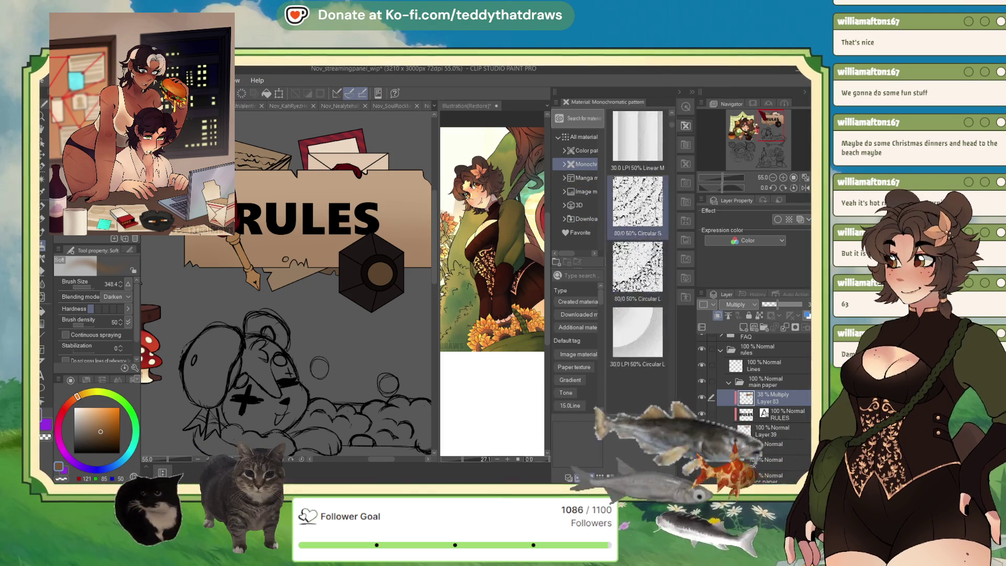
pyautogui.scroll(-5, 638, 304)
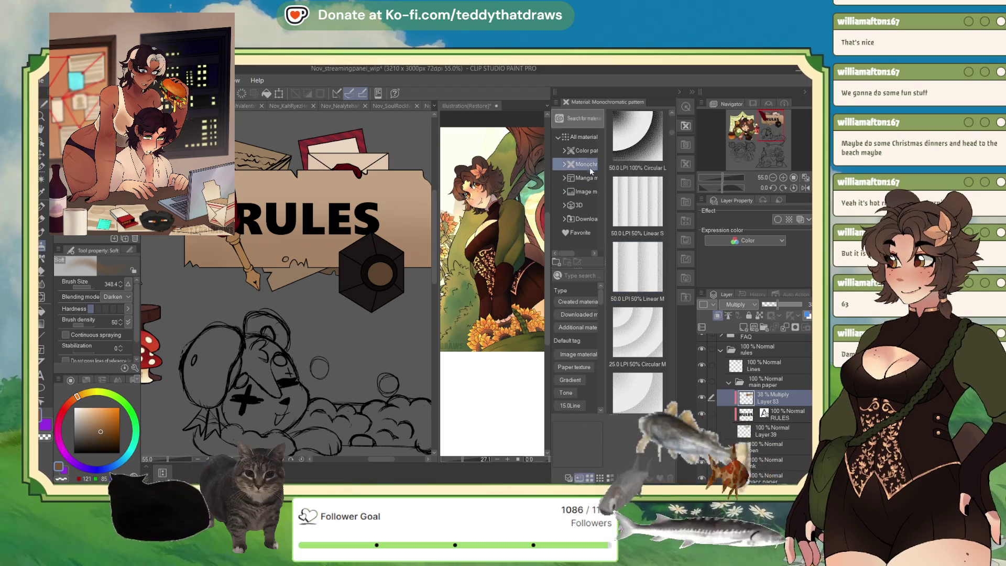
pyautogui.click(582, 151)
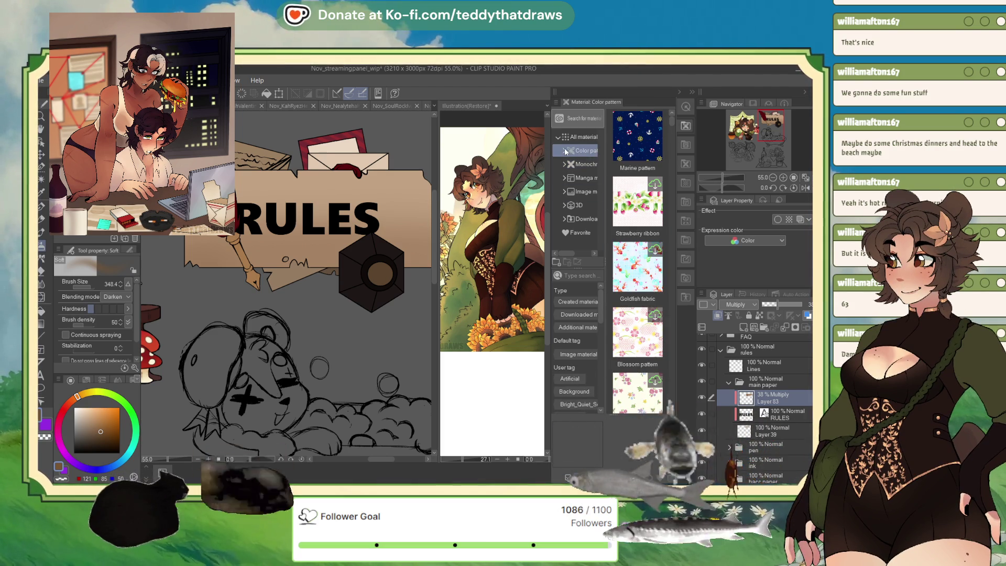
pyautogui.click(564, 151)
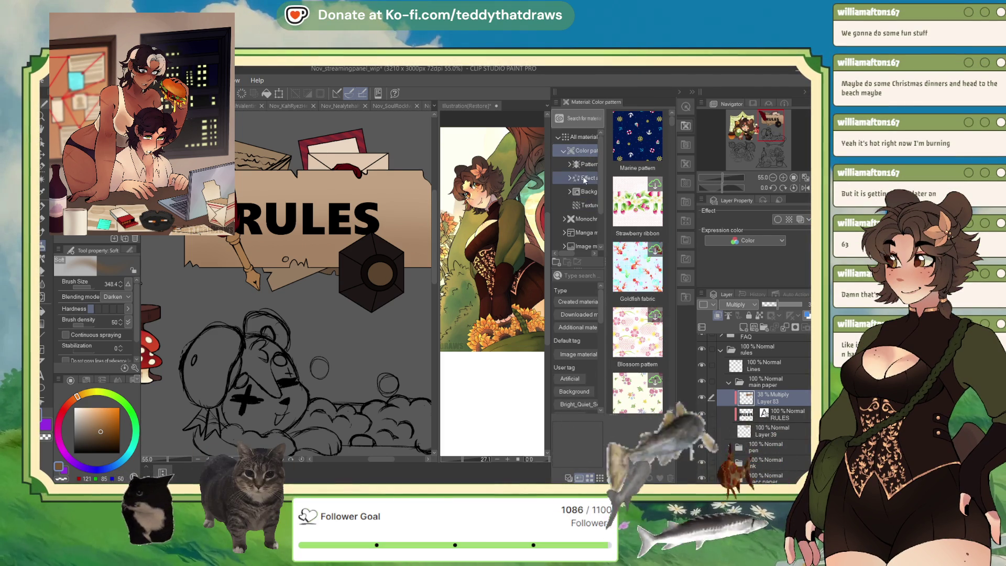
# Look through Effect and feeling and Background, then select Parchment in the Texture folder
pyautogui.click(584, 178)
pyautogui.scroll(-10, 644, 293)
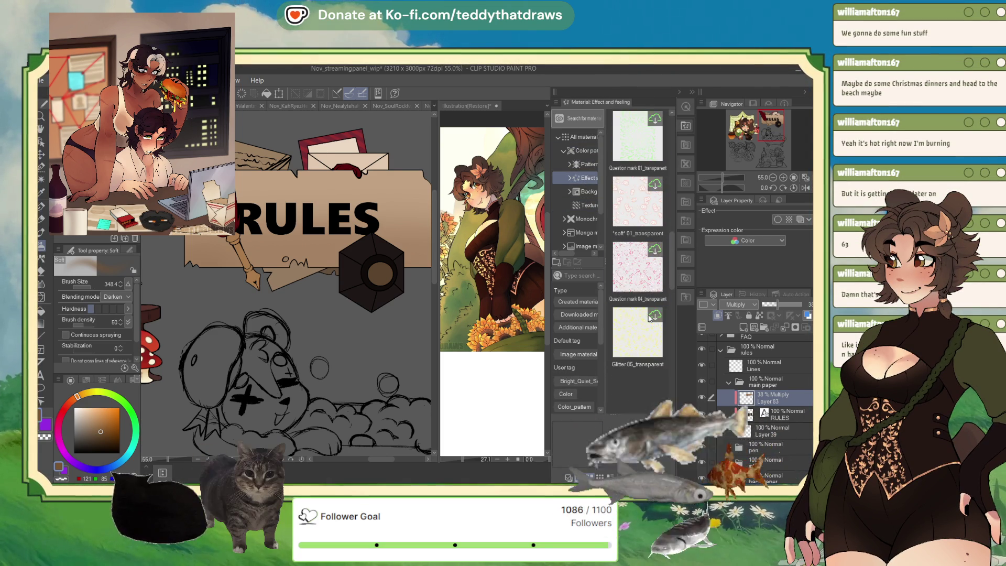
pyautogui.scroll(-5, 650, 318)
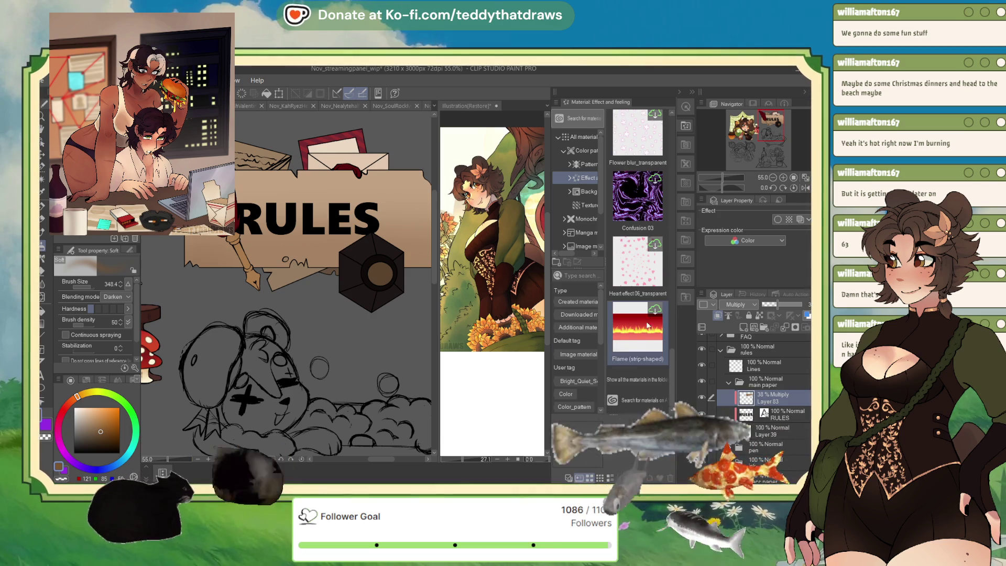
pyautogui.click(581, 193)
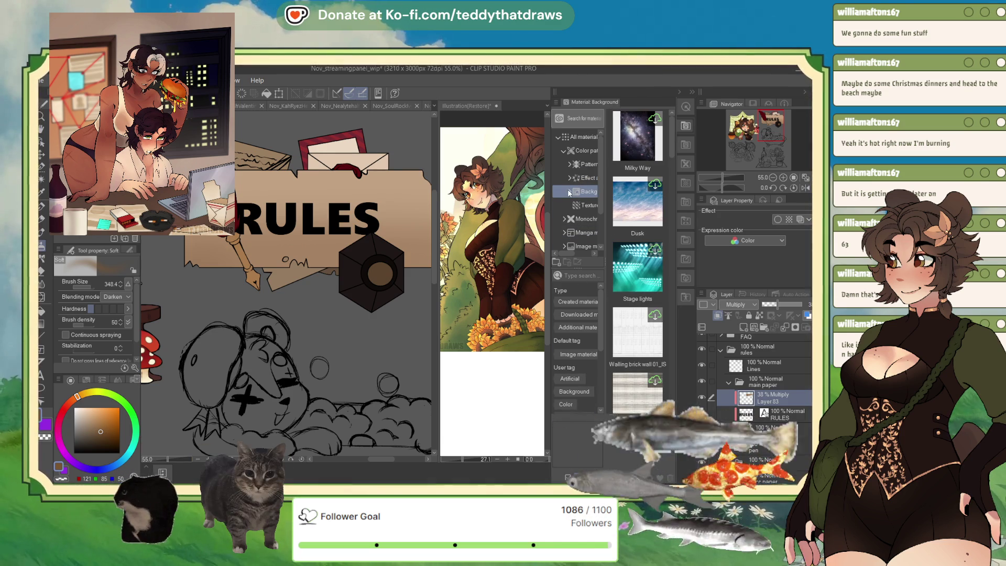
pyautogui.click(580, 204)
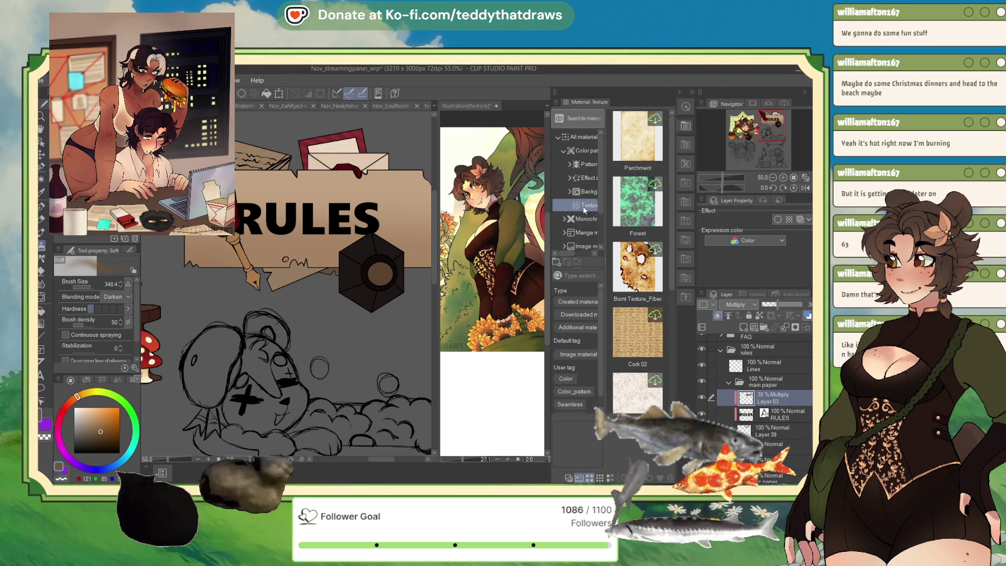
pyautogui.scroll(-2, 637, 194)
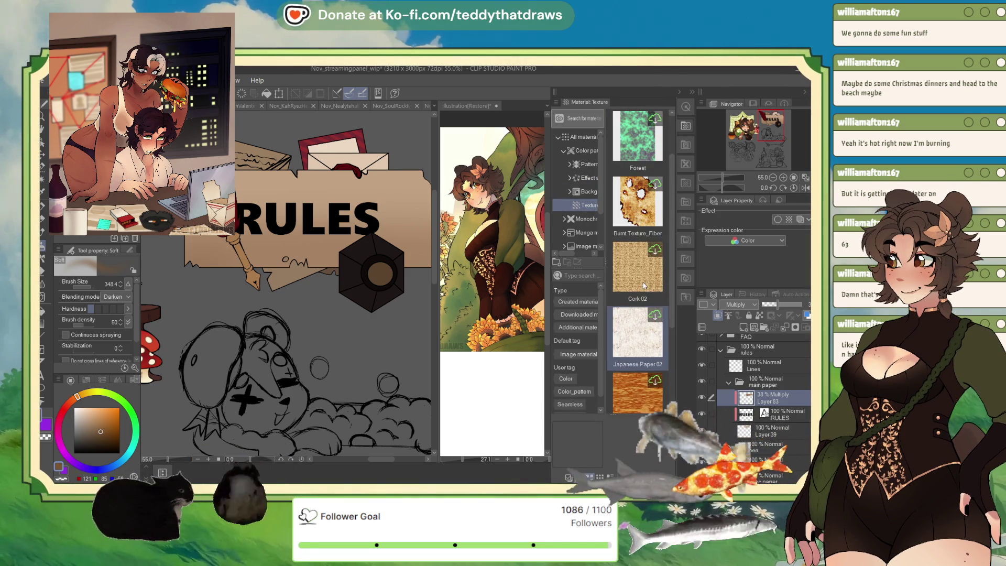
pyautogui.scroll(-3, 642, 262)
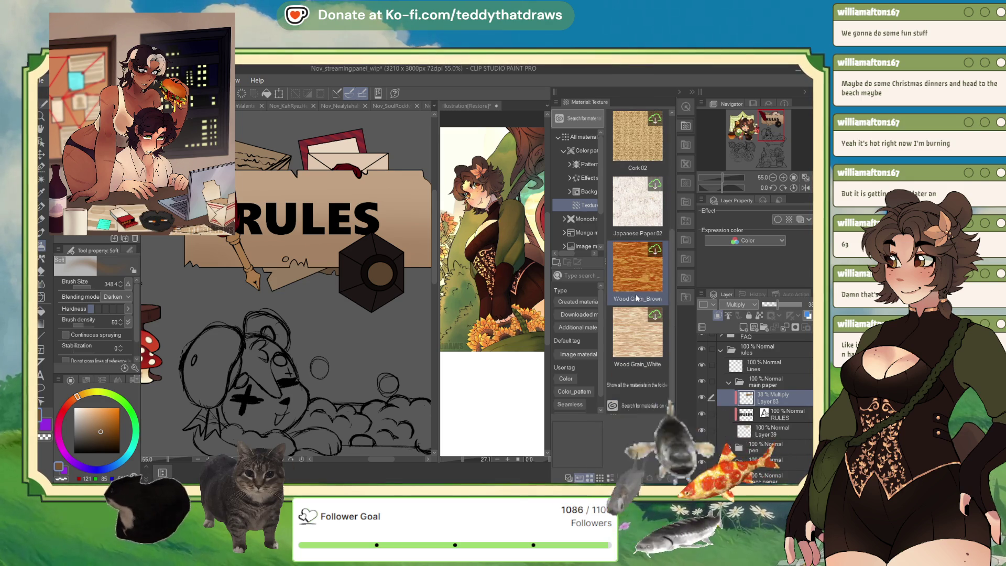
pyautogui.scroll(5, 637, 325)
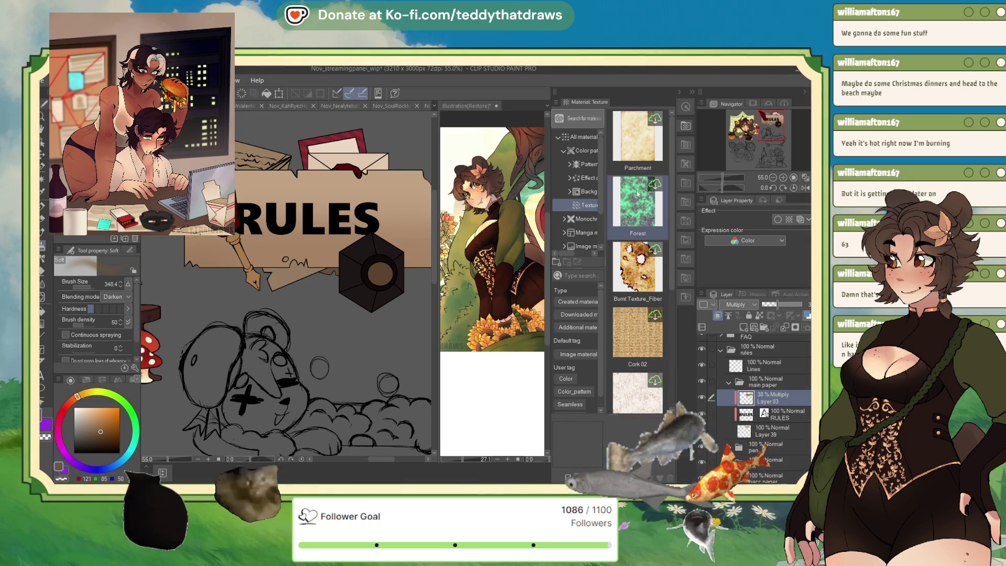
pyautogui.click(631, 151)
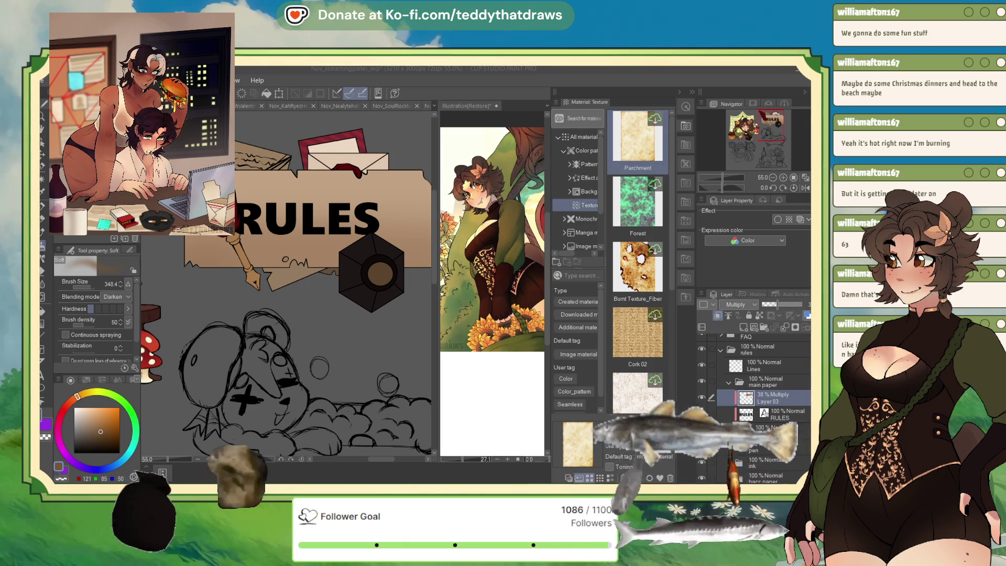
pyautogui.click(642, 144)
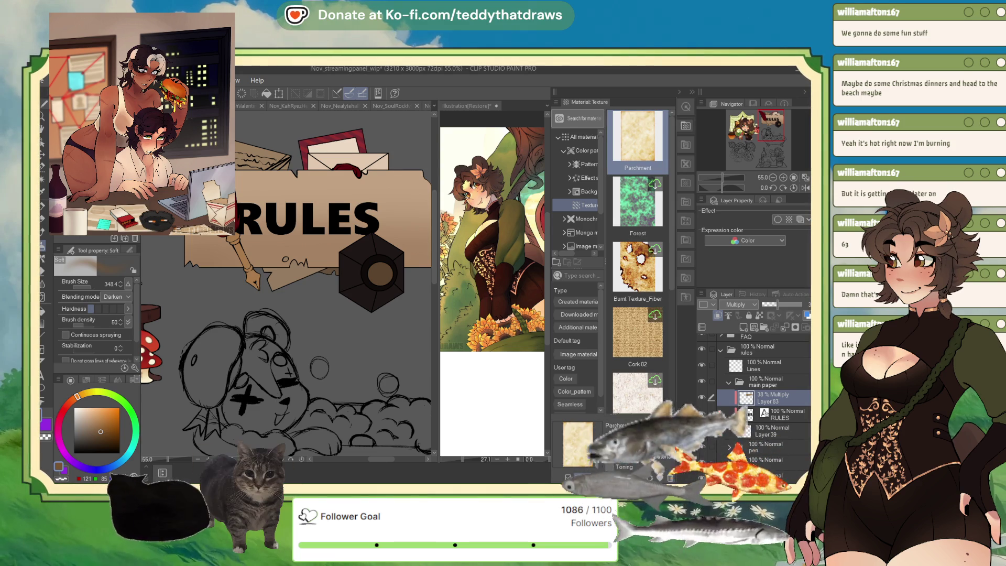
# Drag the Parchment texture onto the canvas and clip it to the layer below
pyautogui.moveTo(638, 138); pyautogui.dragTo(322, 226)
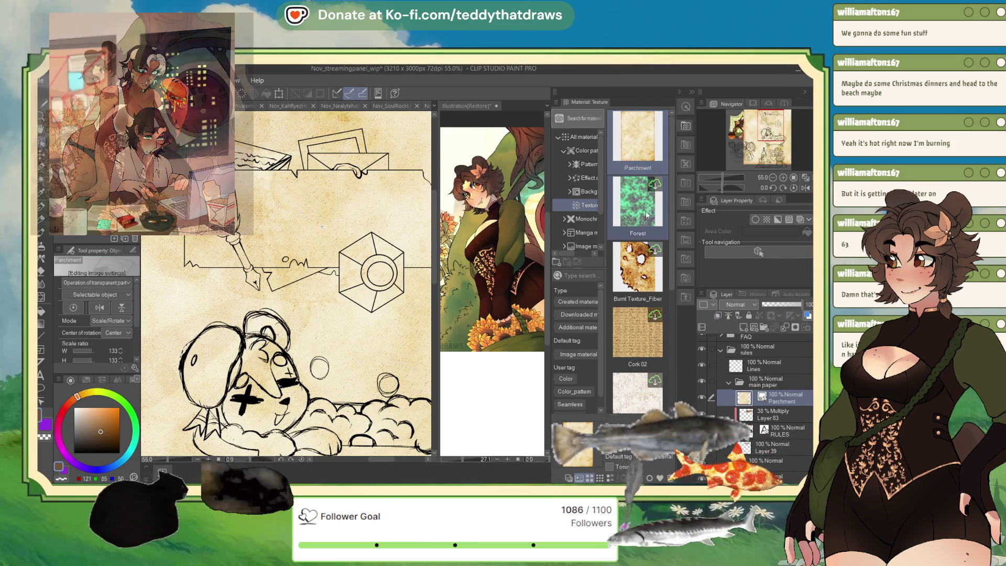
pyautogui.click(717, 316)
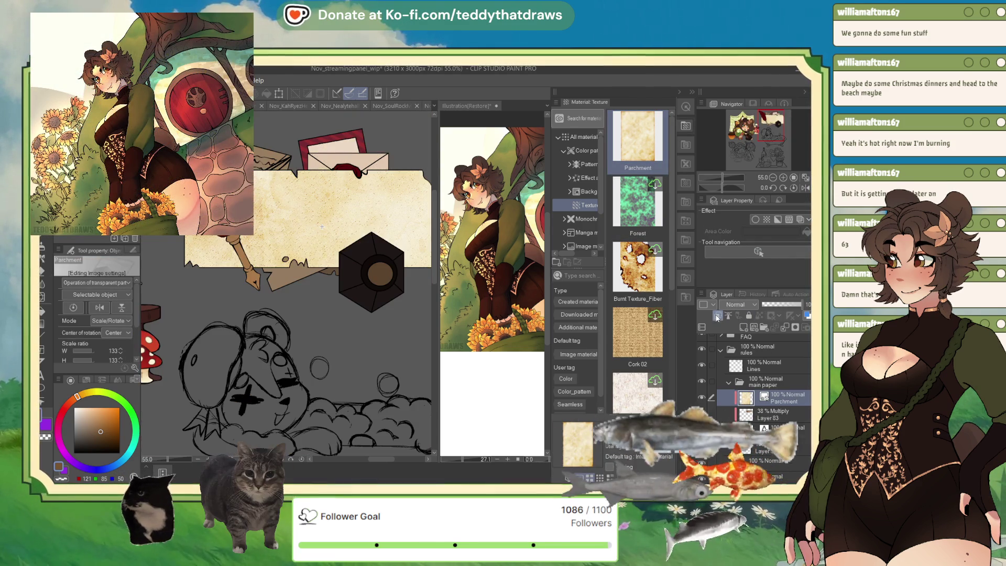
pyautogui.scroll(-1, 321, 203)
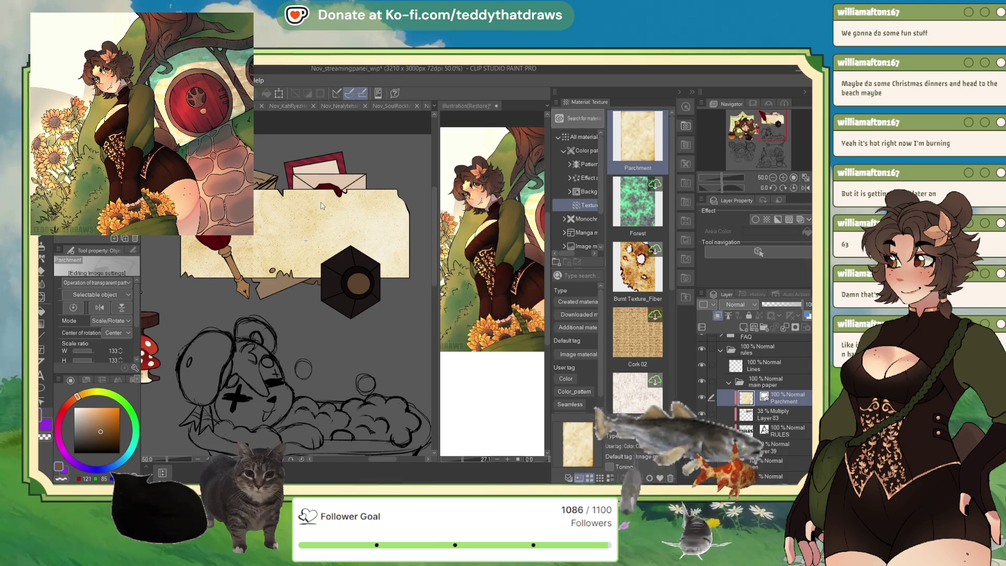
pyautogui.scroll(-1, 321, 203)
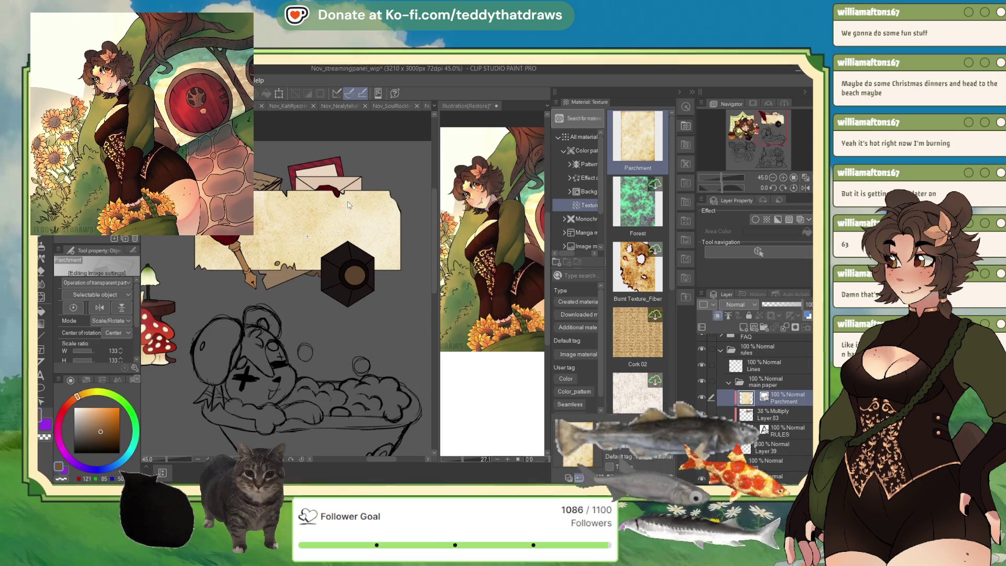
# Try the parchment as Overlay at opacities from 28% to 52%, settling near 42%
pyautogui.click(770, 306)
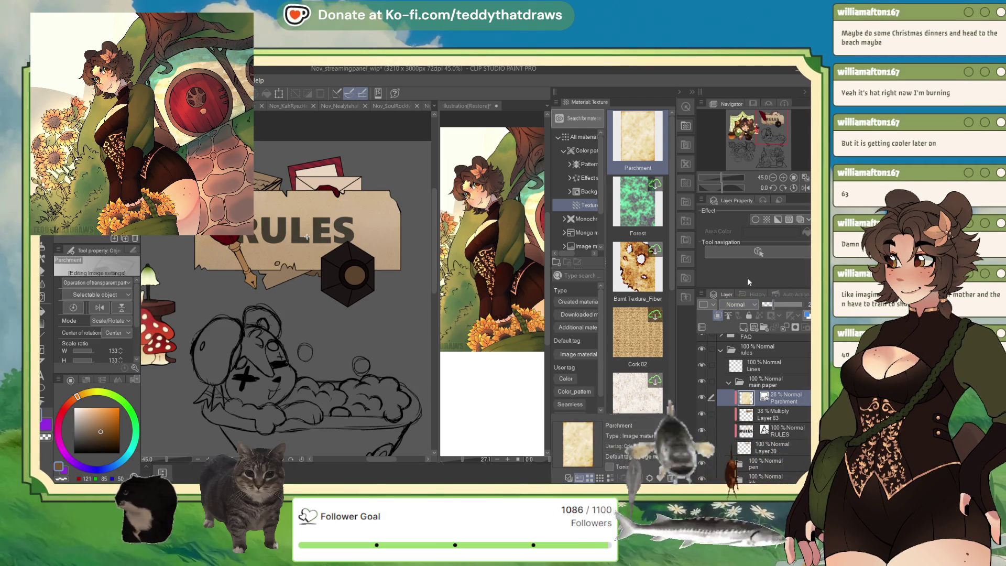
pyautogui.click(736, 304)
pyautogui.click(736, 456)
pyautogui.scroll(1, 384, 189)
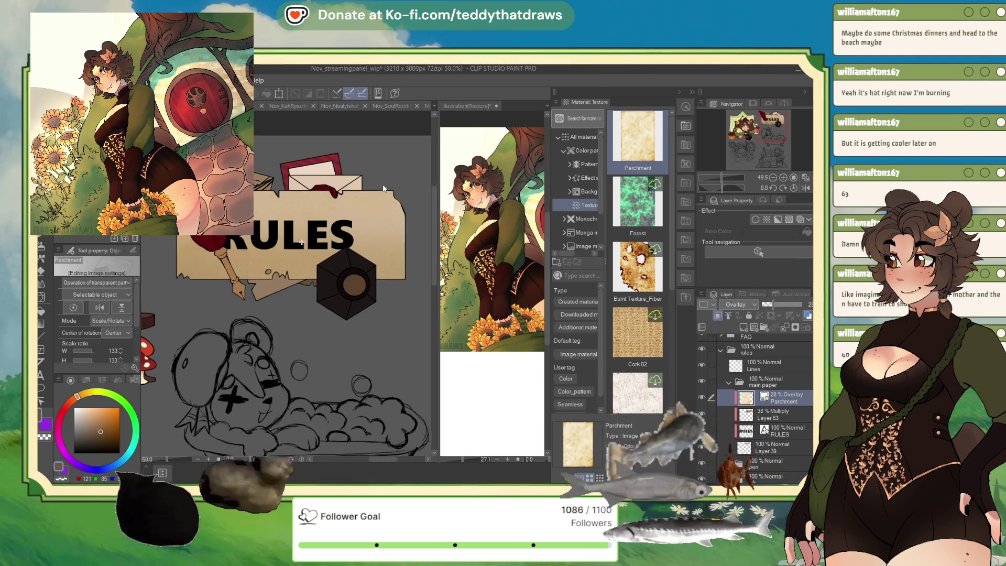
pyautogui.scroll(1, 384, 189)
pyautogui.click(782, 303)
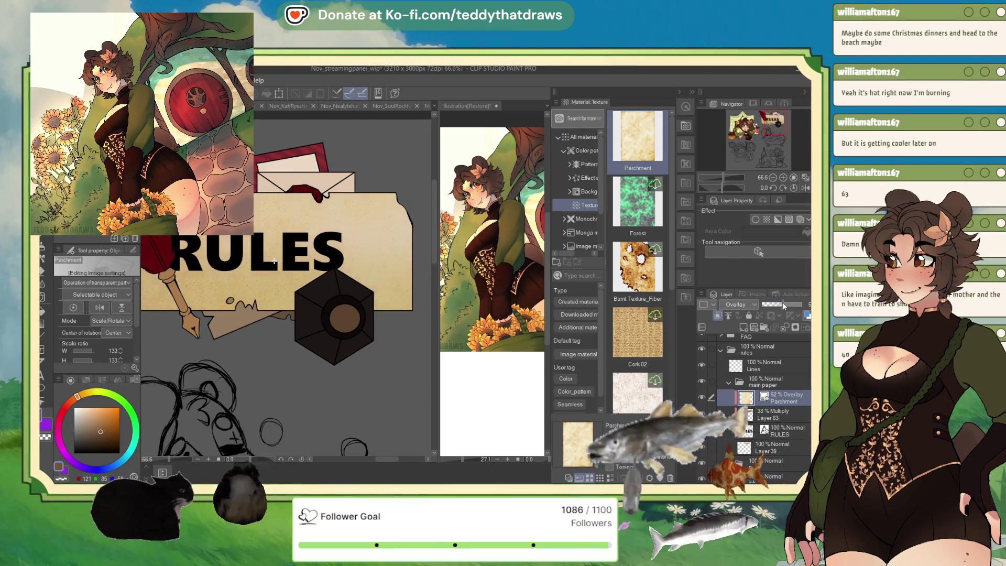
pyautogui.click(779, 302)
pyautogui.scroll(-2, 320, 178)
pyautogui.scroll(1, 321, 178)
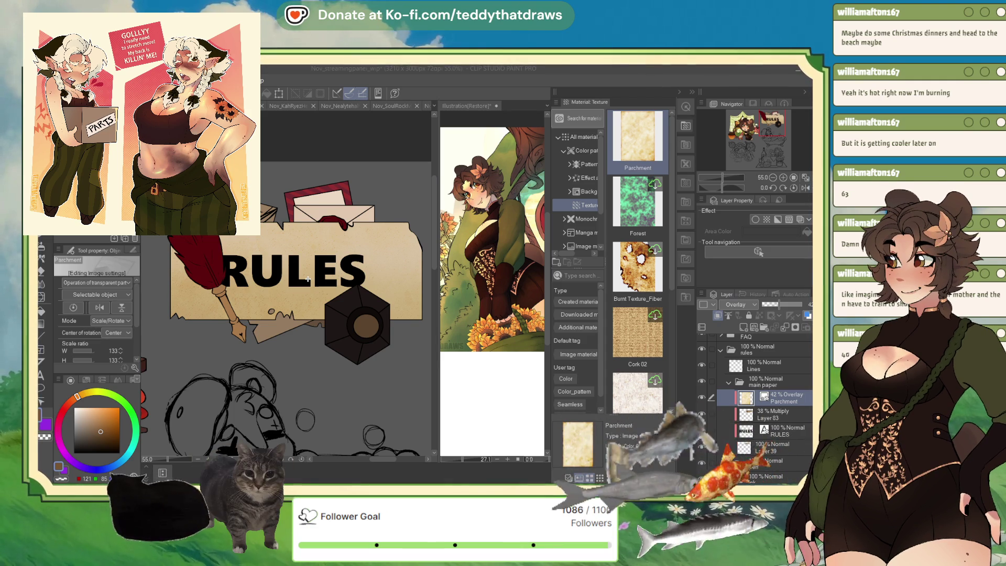
# Switch the parchment layer's blending mode to Multiply
pyautogui.click(736, 278)
pyautogui.click(736, 305)
pyautogui.click(753, 328)
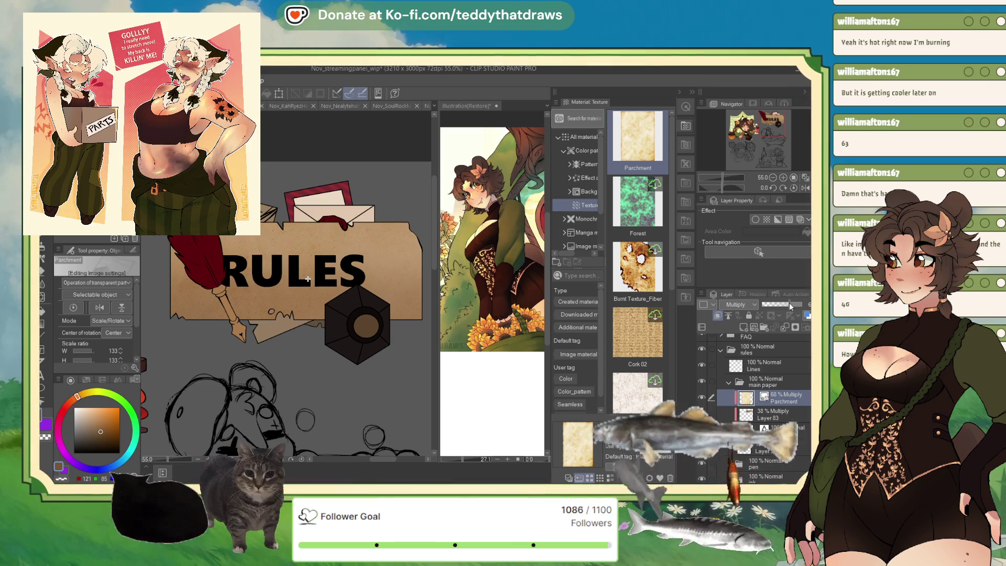
# Delete the Parchment texture layer from the RULES banner
pyautogui.press('Delete')
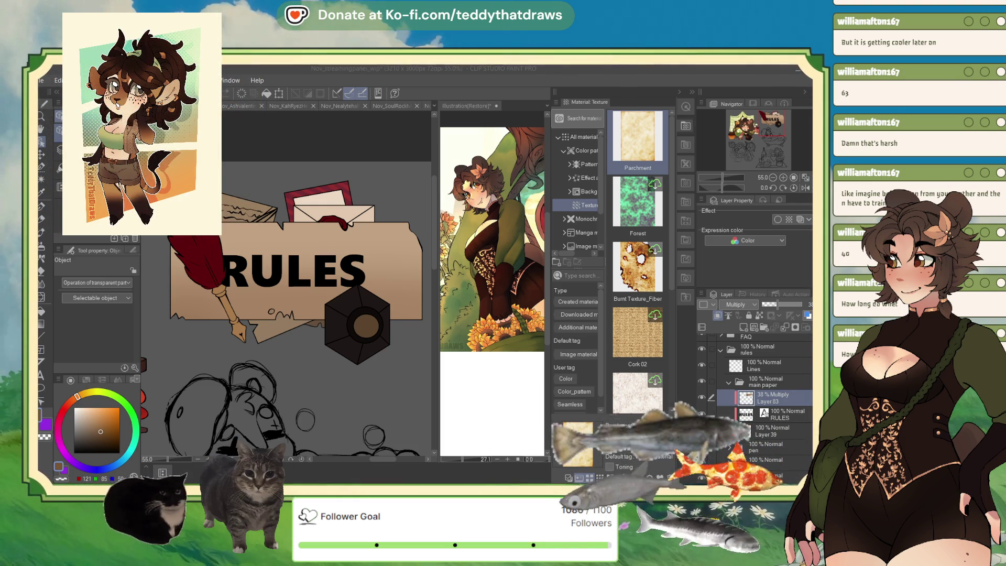
pyautogui.scroll(2, 628, 445)
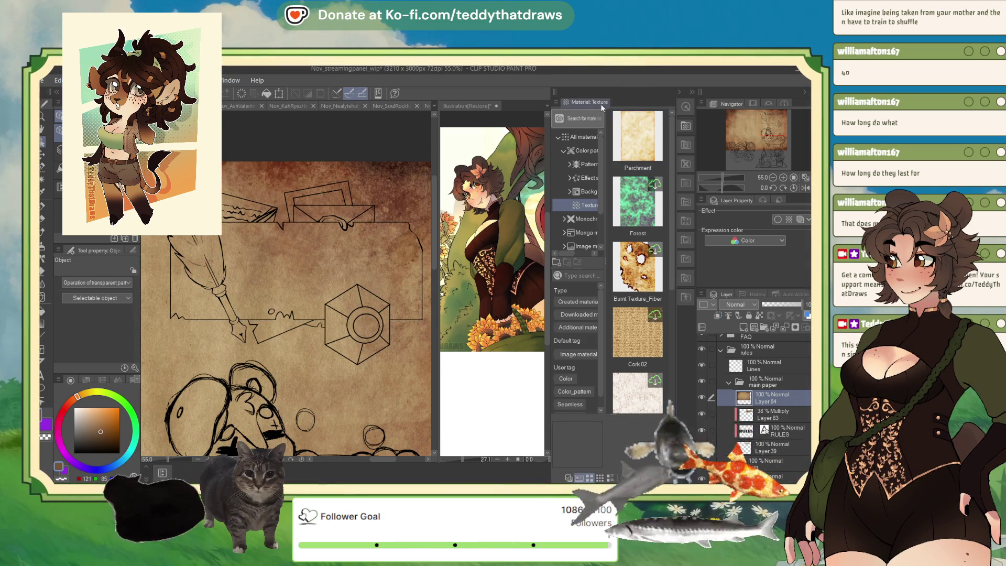
# Clip Layer 84 to the banner shapes and move it and Layer 83 beneath the RULES lettering
pyautogui.click(679, 93)
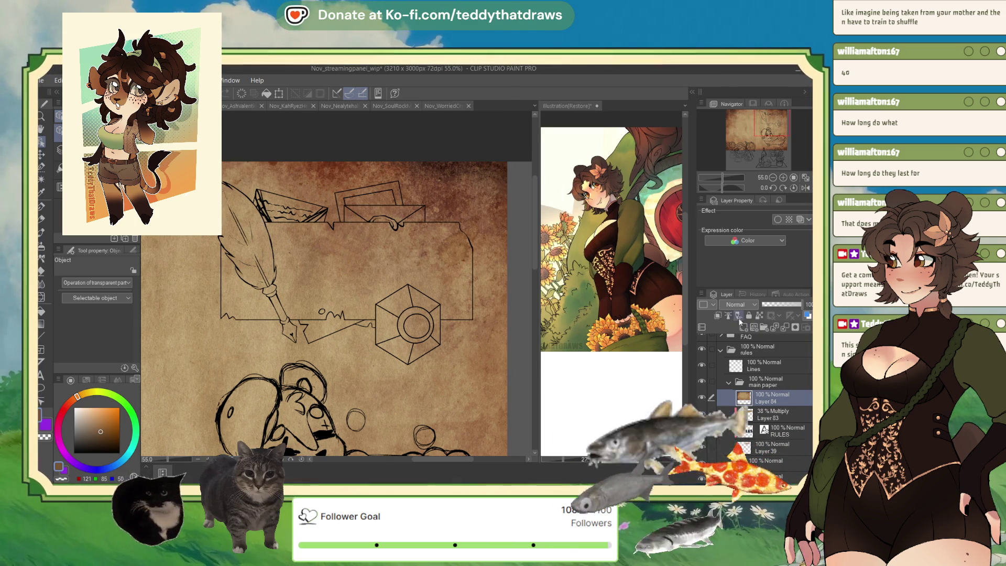
pyautogui.click(718, 315)
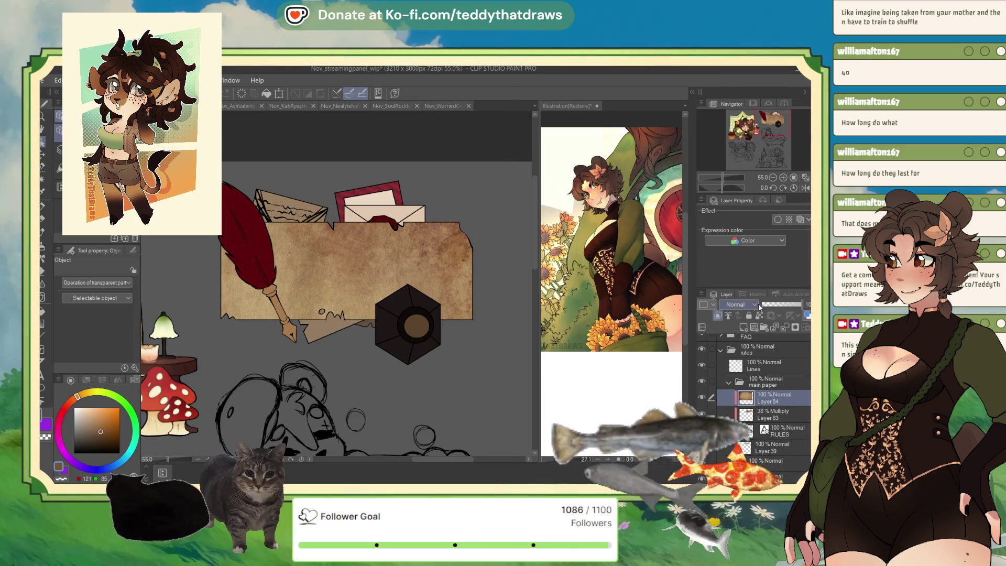
pyautogui.moveTo(759, 306); pyautogui.dragTo(784, 304)
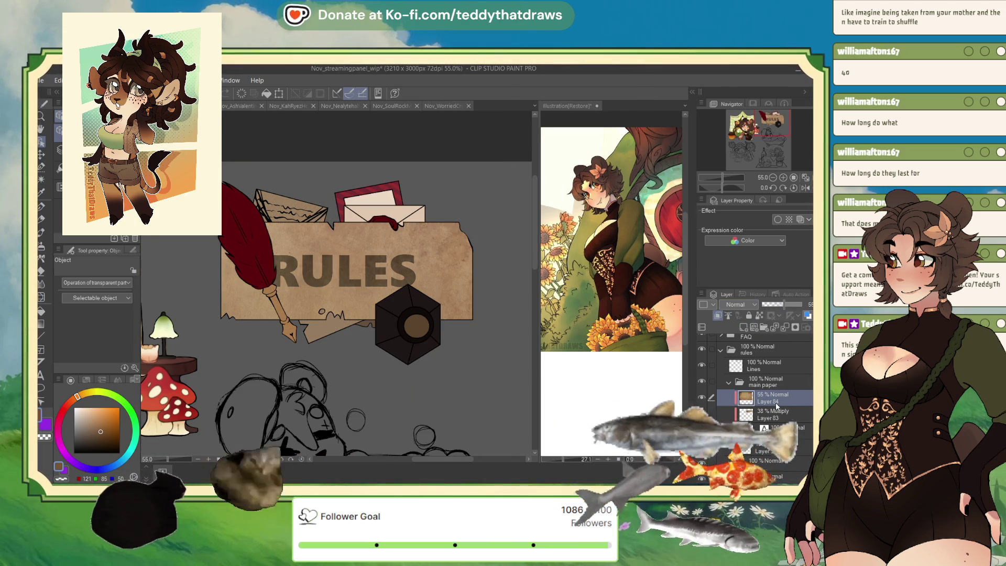
pyautogui.moveTo(776, 414); pyautogui.dragTo(775, 435)
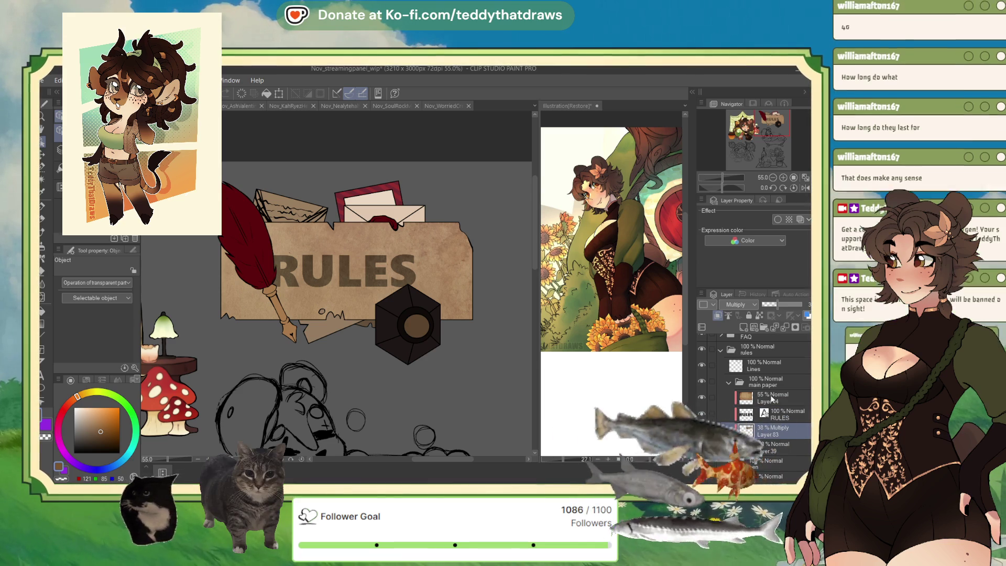
pyautogui.moveTo(771, 400); pyautogui.dragTo(774, 421)
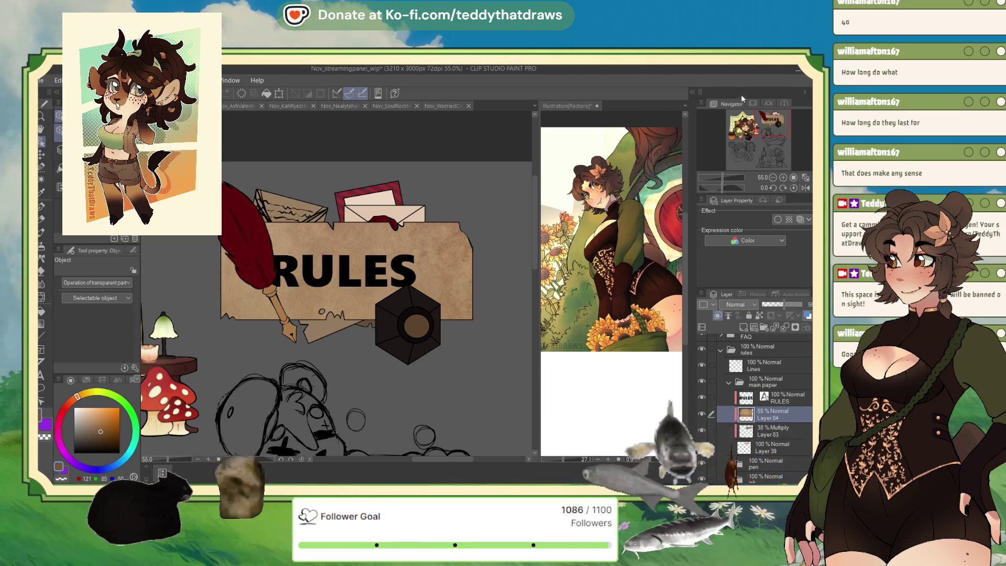
# Set Layer 84 to Soft light blending at 100% opacity
pyautogui.click(737, 305)
pyautogui.click(738, 440)
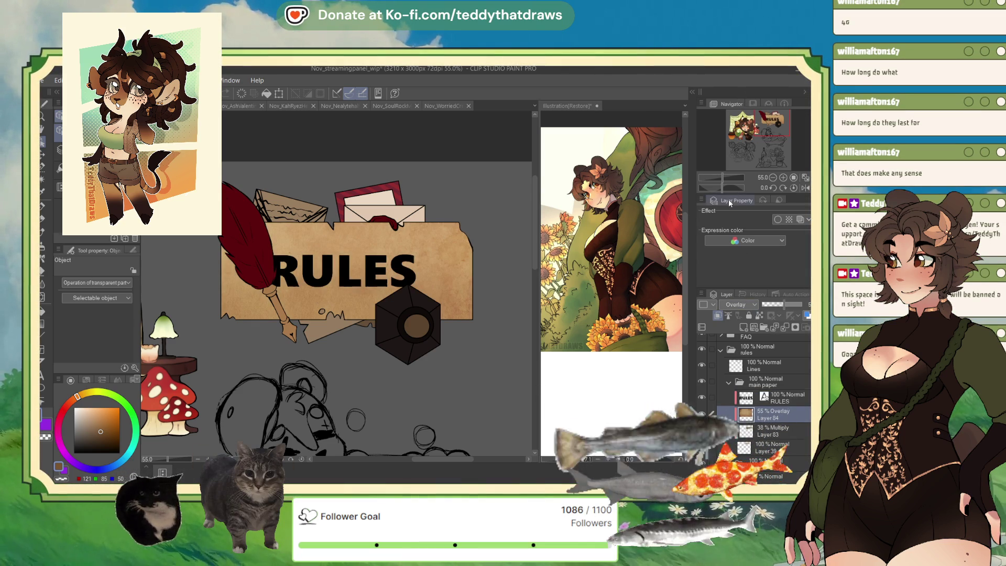
pyautogui.click(786, 307)
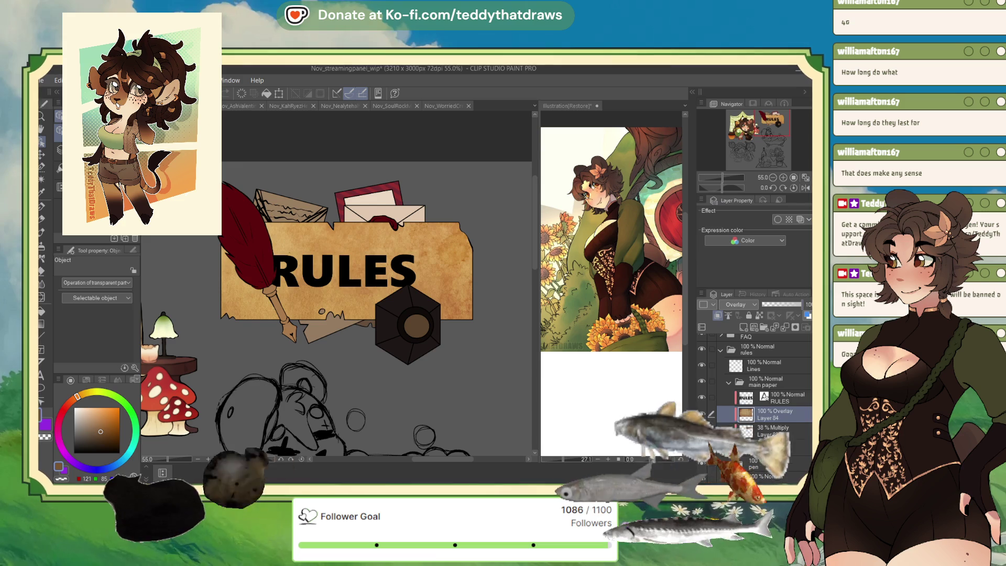
pyautogui.click(787, 306)
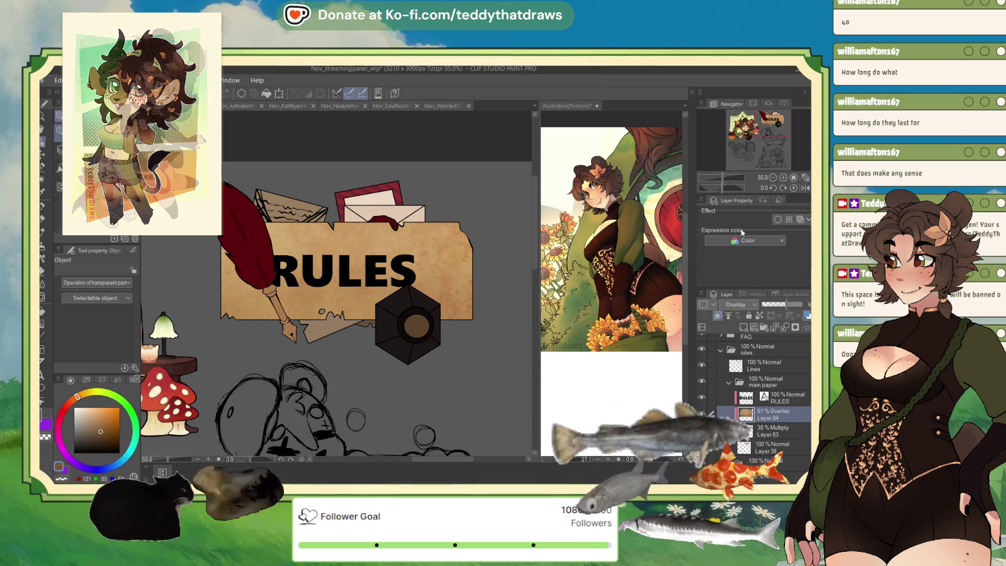
pyautogui.press('Down')
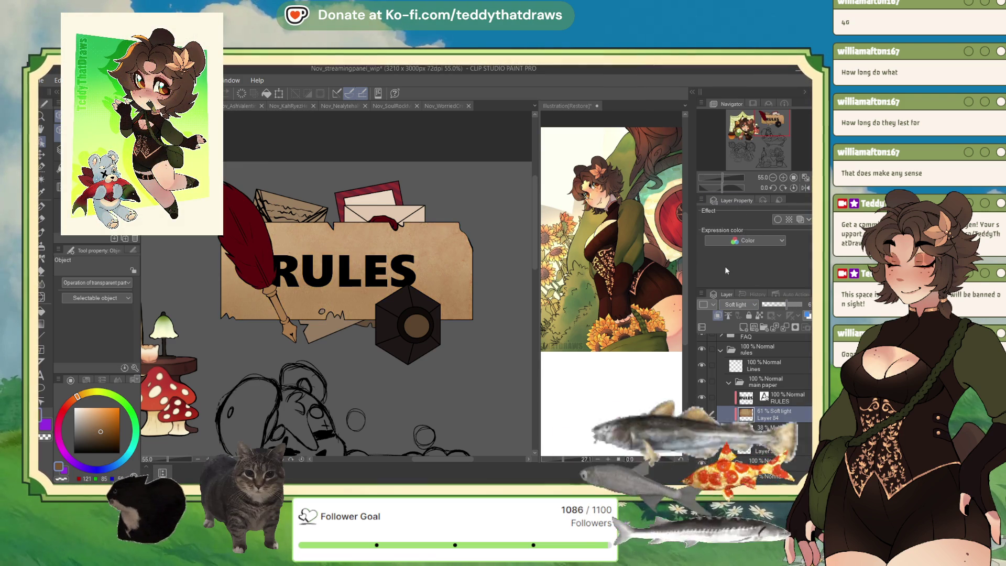
pyautogui.click(802, 305)
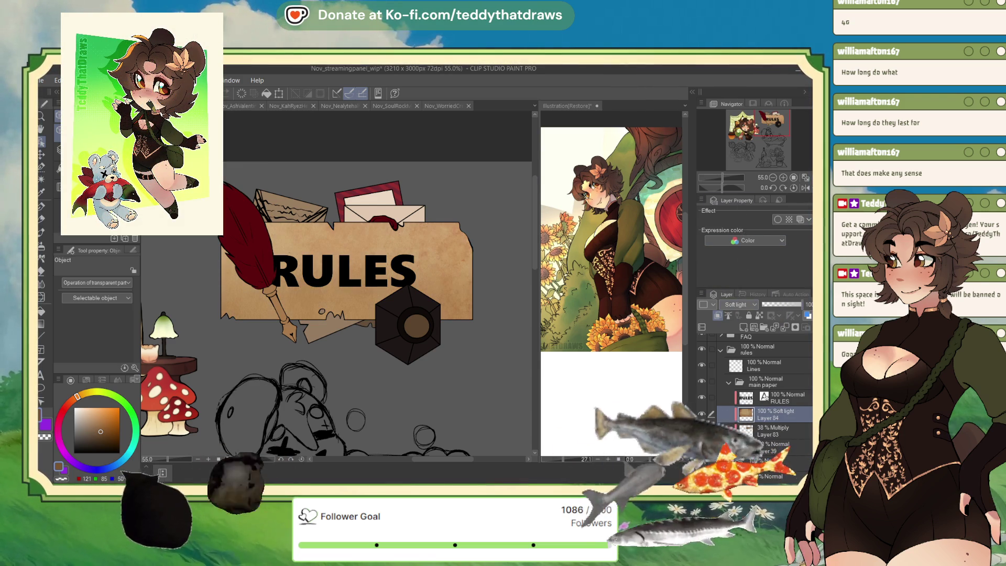
pyautogui.scroll(1, 443, 230)
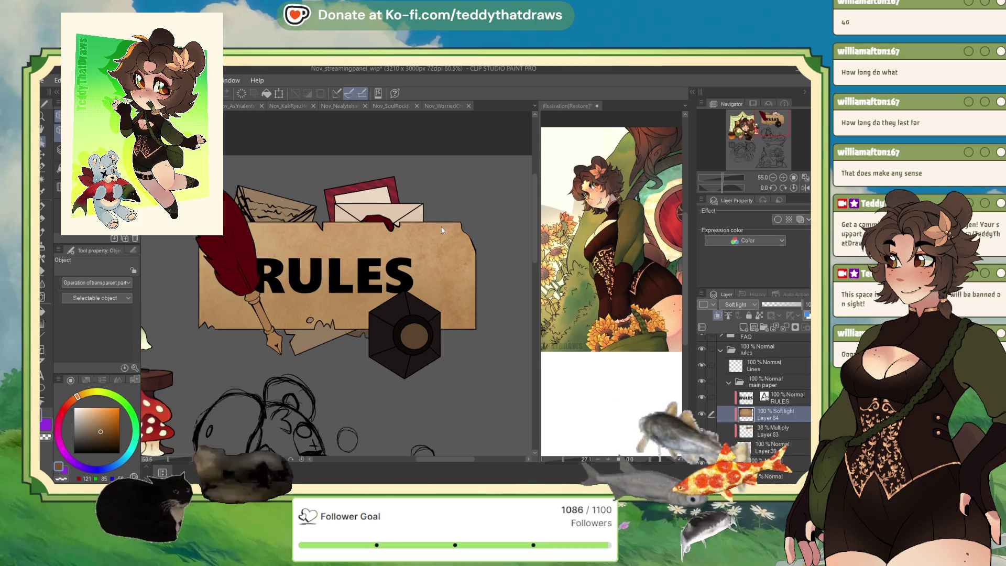
pyautogui.scroll(2, 443, 230)
pyautogui.scroll(-4, 411, 251)
pyautogui.scroll(1, 365, 213)
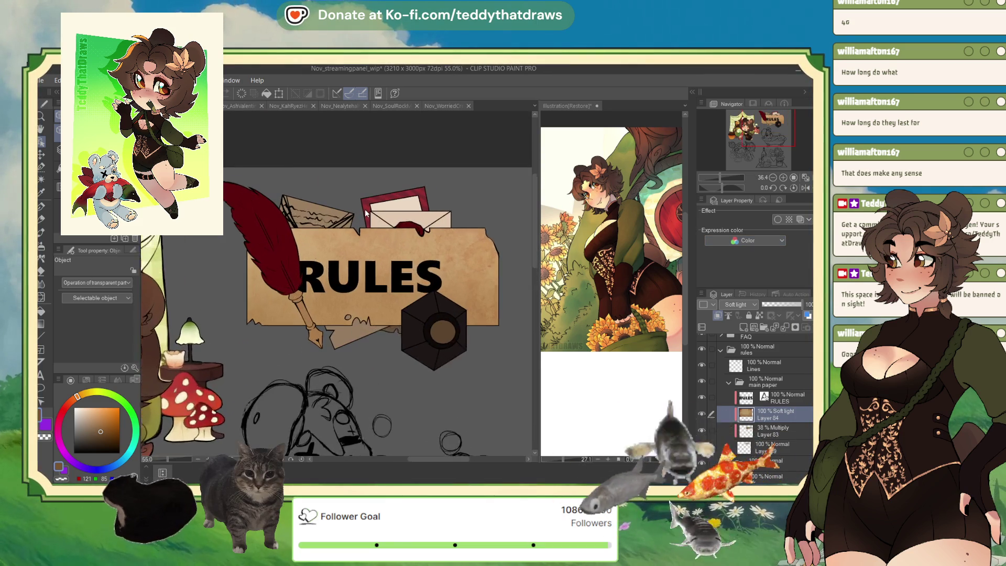
pyautogui.scroll(1, 366, 213)
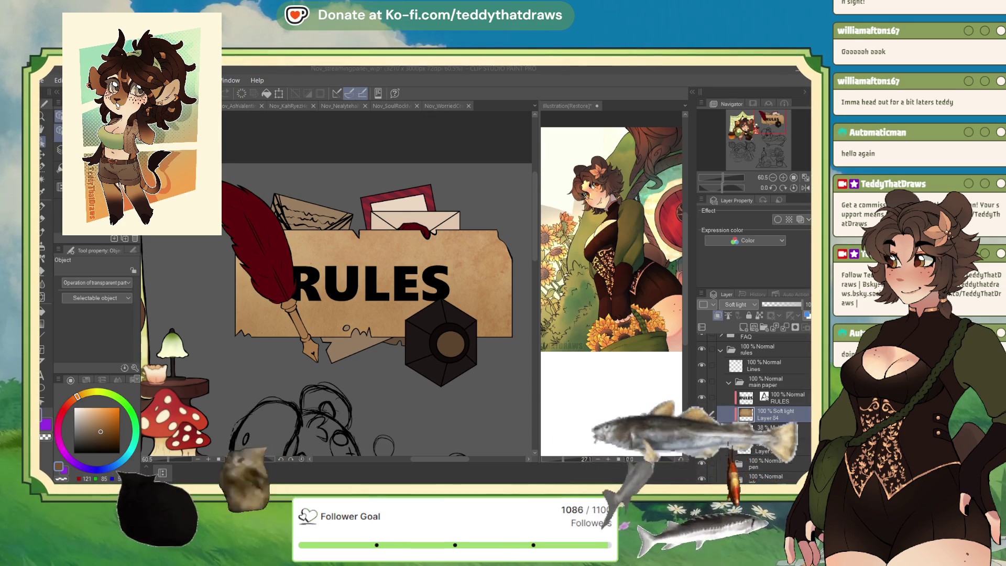
# Delete the Soft light Layer 84 (undo, pick the G-pen, redo) and pan to the scene
pyautogui.click(457, 234)
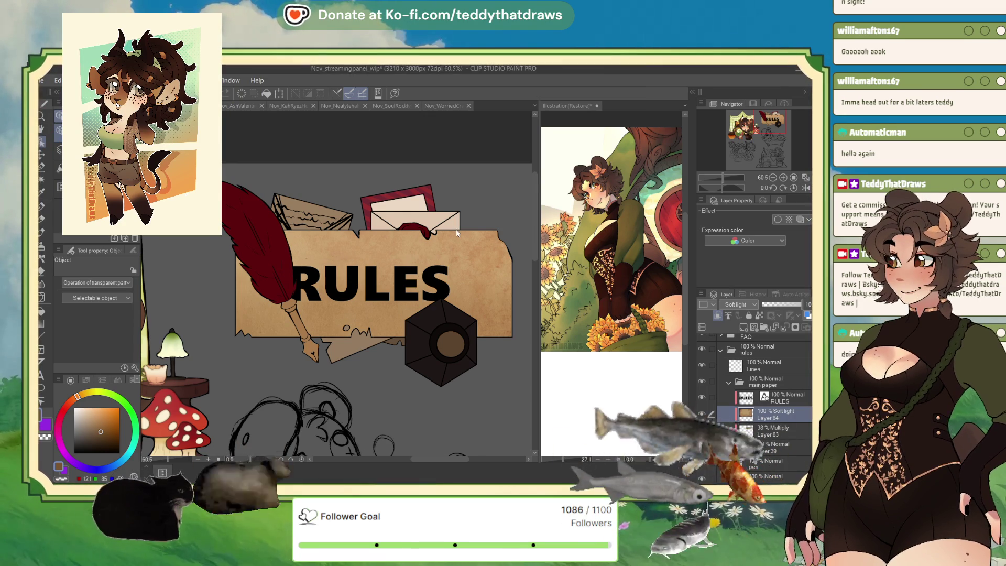
pyautogui.scroll(5, 456, 233)
pyautogui.scroll(-2, 350, 319)
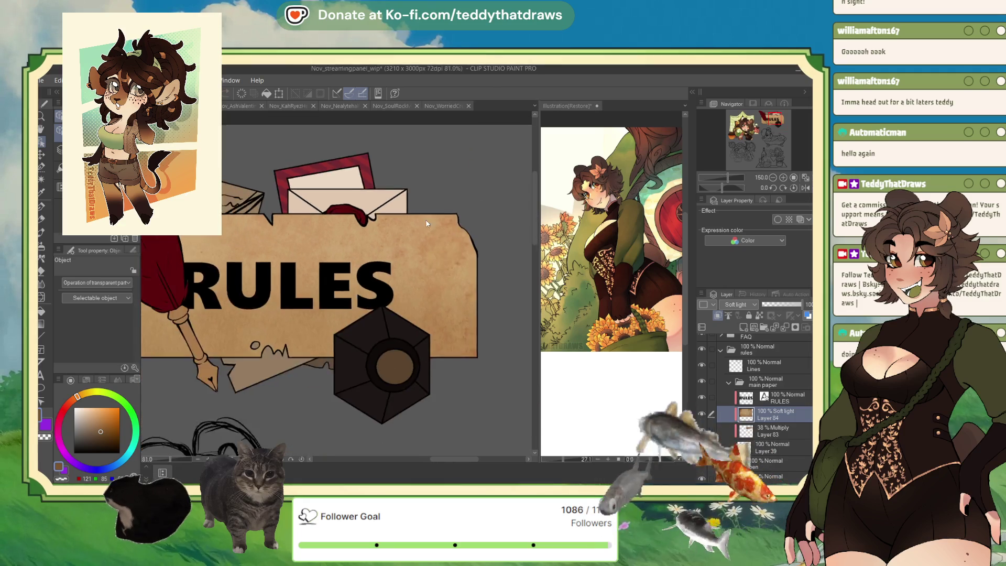
pyautogui.scroll(-3, 275, 250)
pyautogui.click(795, 327)
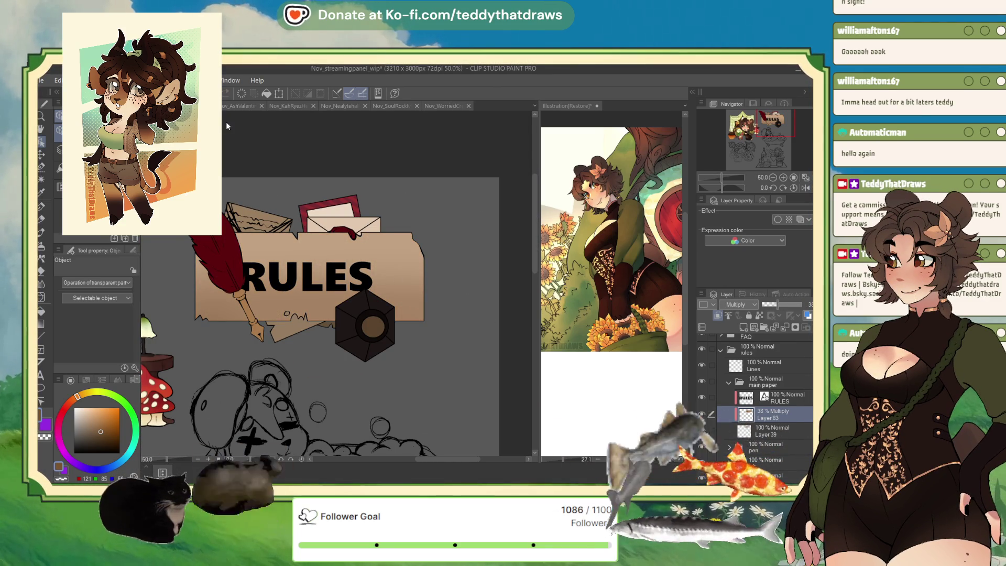
pyautogui.hotkey('ctrl', 'z')
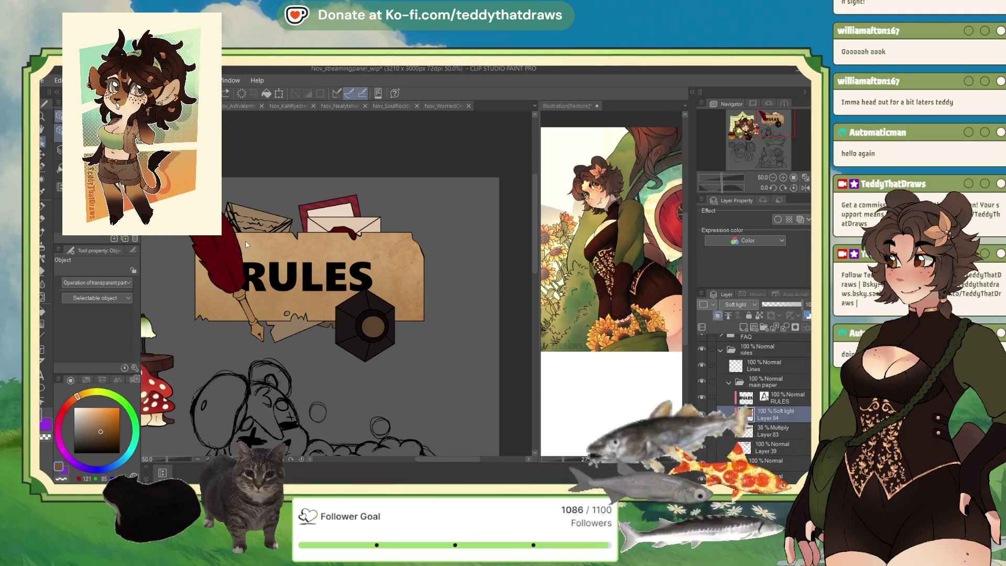
pyautogui.click(42, 205)
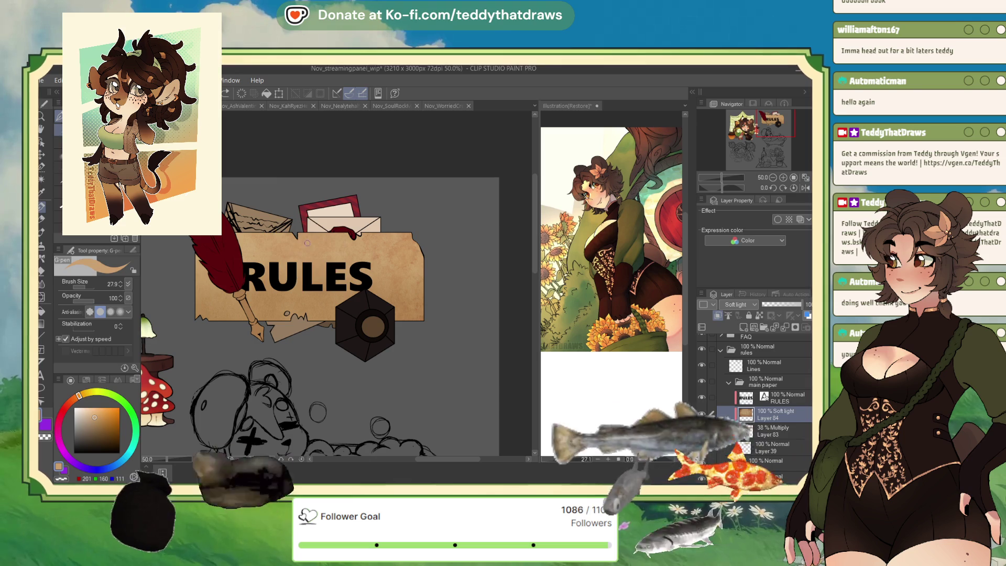
pyautogui.hotkey('ctrl', 'y')
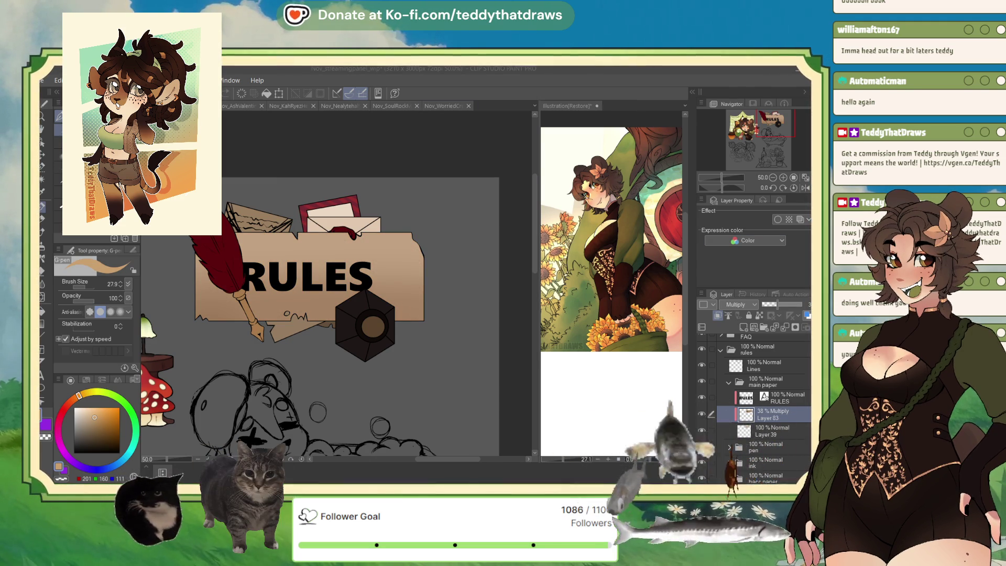
pyautogui.moveTo(309, 275)
pyautogui.mouseDown()
pyautogui.moveTo(325, 254)
pyautogui.moveTo(426, 231)
pyautogui.moveTo(565, 225)
pyautogui.mouseUp()
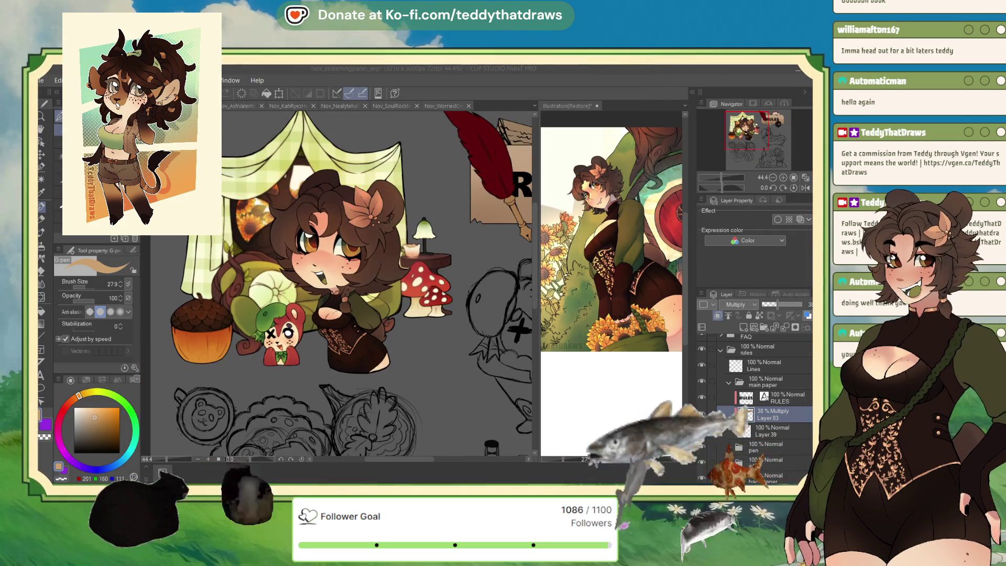
# Zoom the canvas from 22.1% to 60.5% centred on the RULES banner
pyautogui.scroll(-2, 262, 225)
pyautogui.scroll(3, 255, 213)
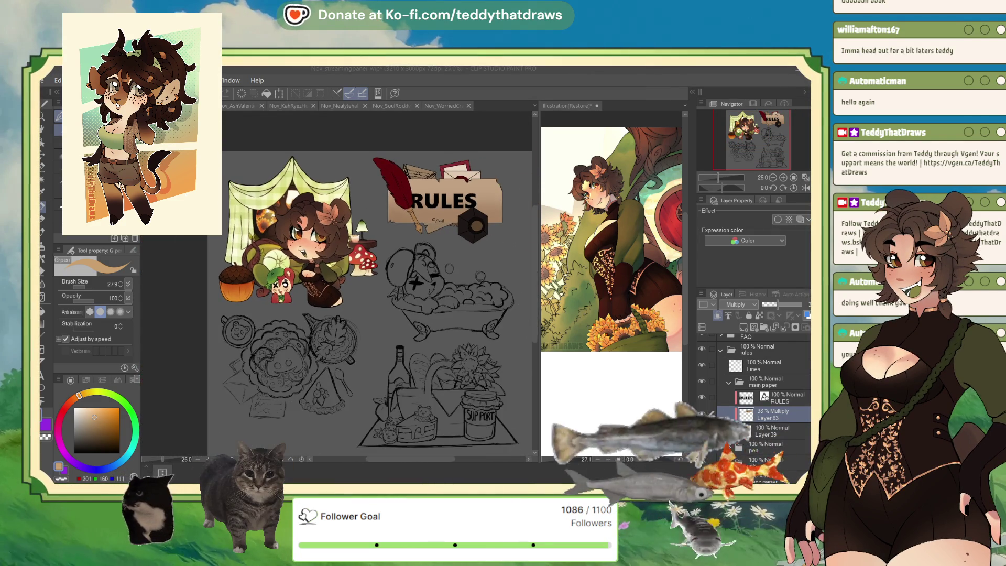
pyautogui.scroll(-2, 314, 262)
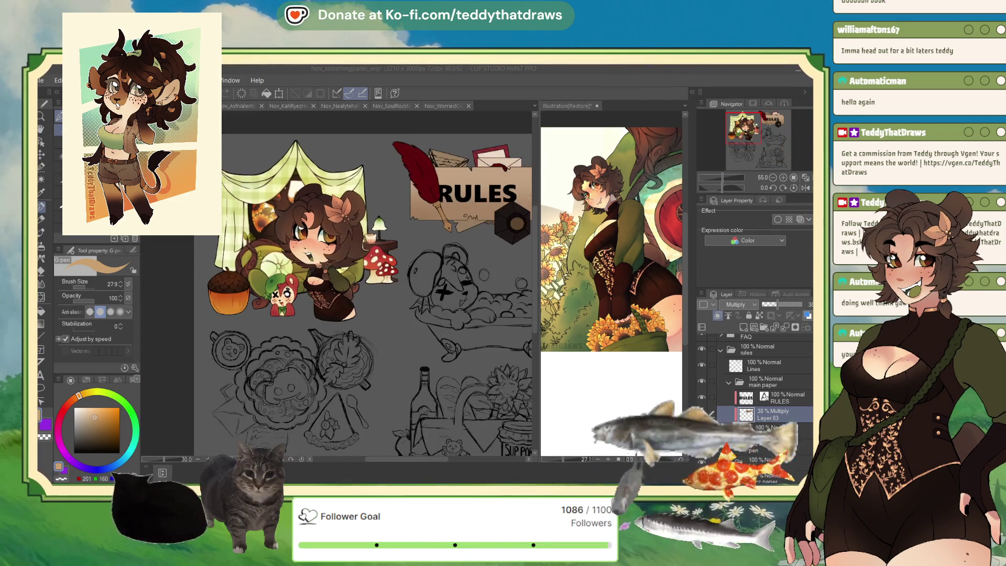
pyautogui.scroll(3, 315, 261)
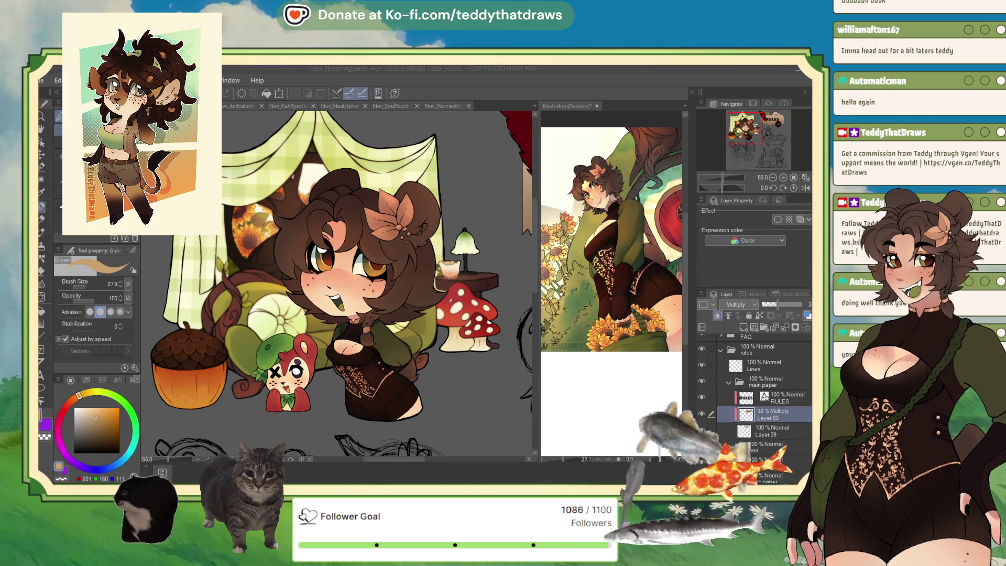
pyautogui.scroll(-5, 341, 282)
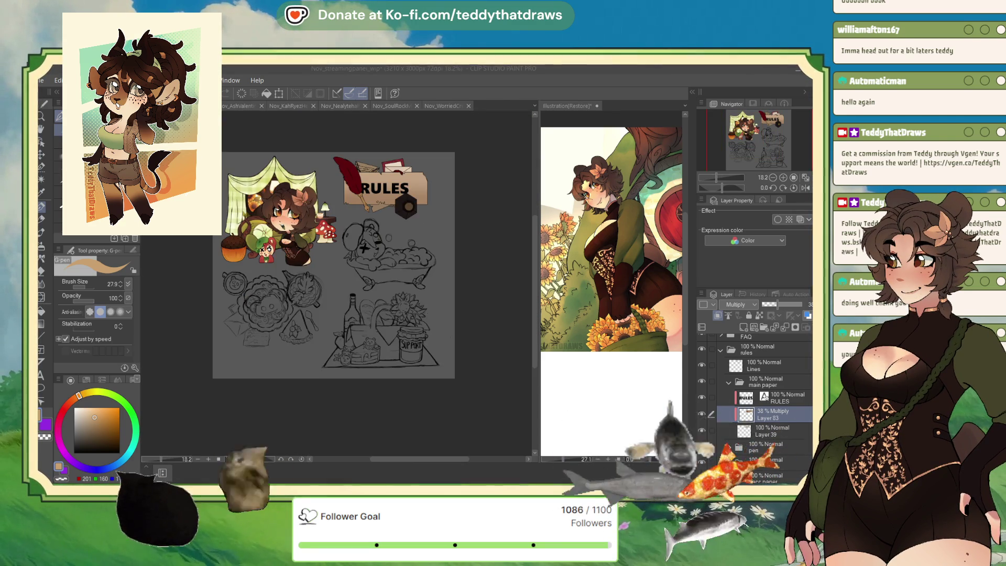
pyautogui.scroll(3, 341, 283)
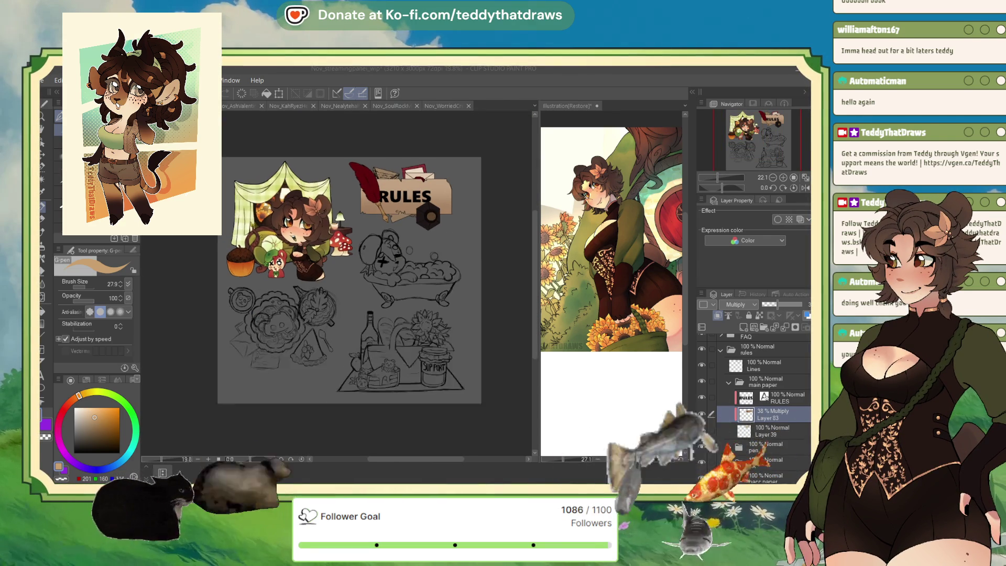
pyautogui.scroll(5, 390, 223)
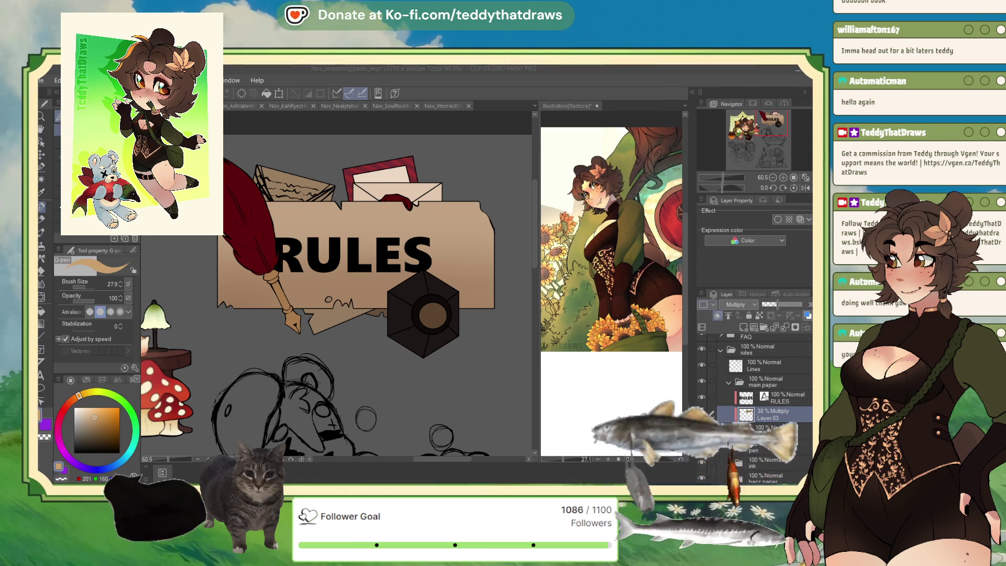
# Lock transparent pixels on Layer 39 and delete the 38% Multiply shading Layer 83
pyautogui.click(765, 430)
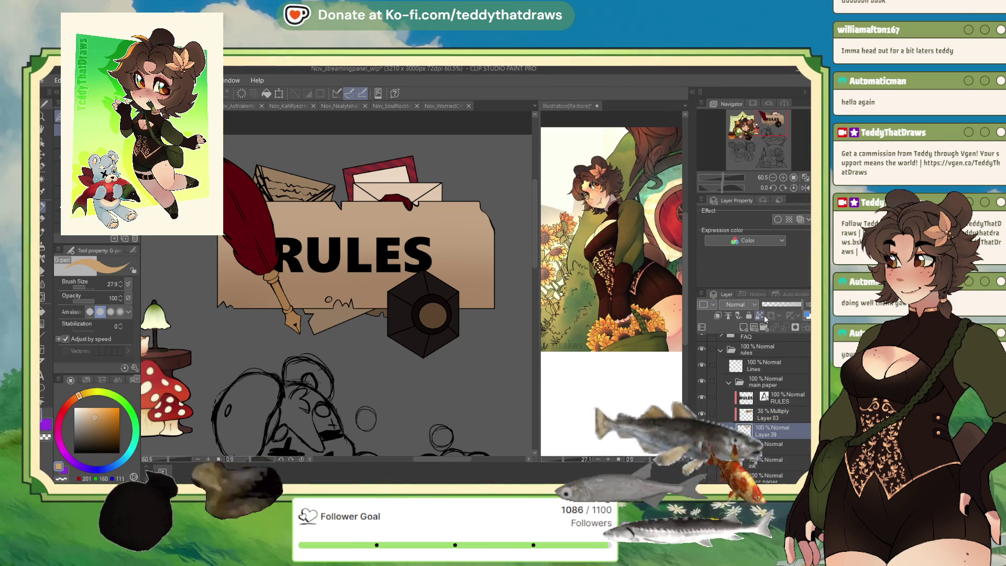
pyautogui.click(760, 316)
pyautogui.moveTo(765, 414); pyautogui.dragTo(807, 328)
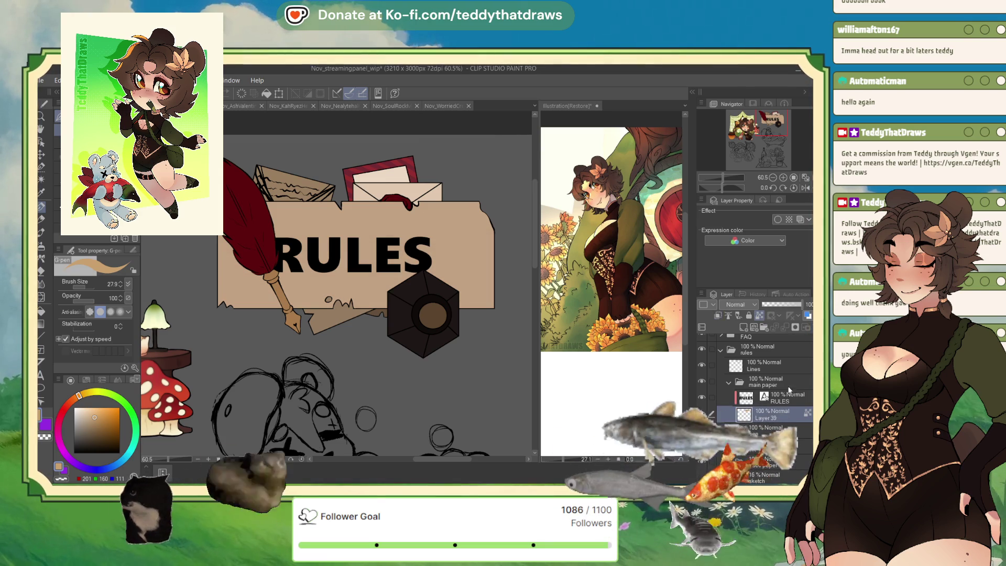
# Refill the RULES paper with a slightly darker parchment tan
pyautogui.click(89, 410)
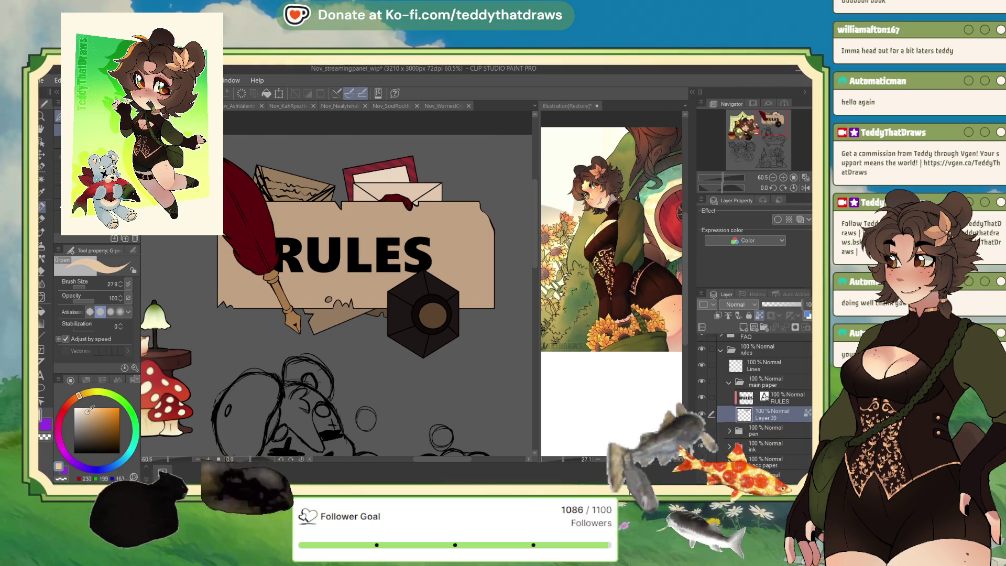
pyautogui.click(87, 414)
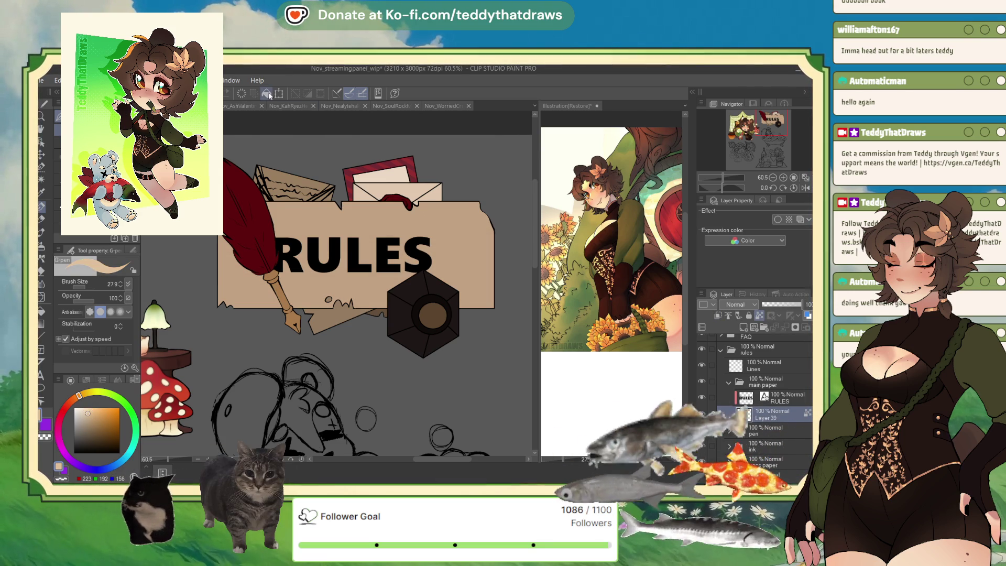
pyautogui.hotkey('alt', 'BackSpace')
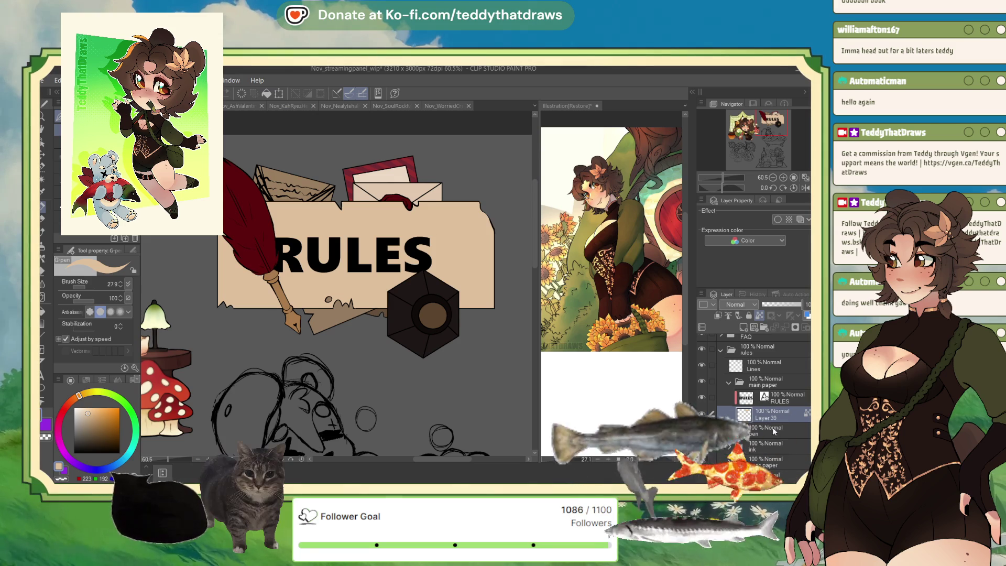
# Select the RULES text layer and zoom to about 40% on the RULES panel
pyautogui.click(790, 397)
pyautogui.scroll(-5, 291, 195)
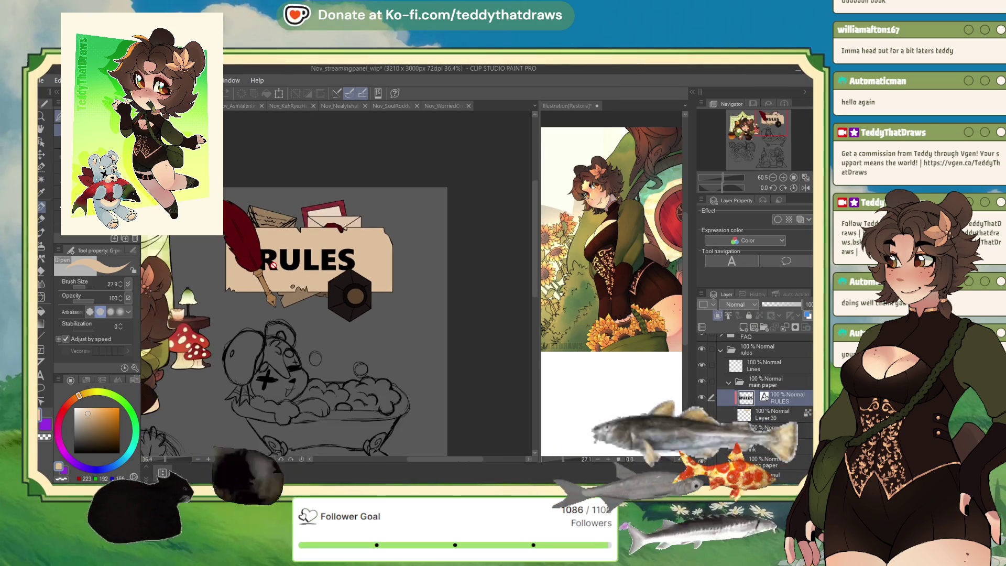
pyautogui.scroll(4, 291, 196)
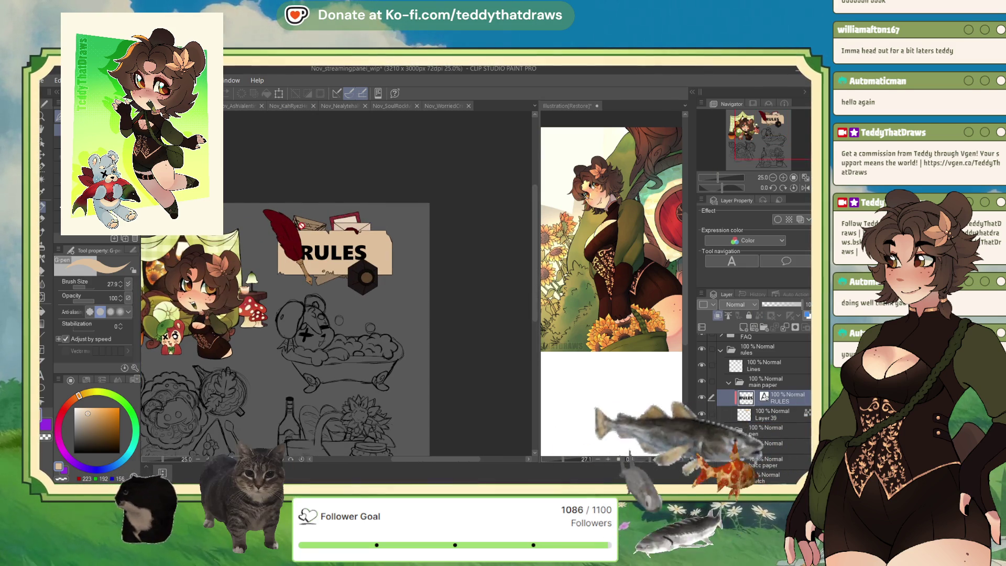
pyautogui.scroll(2, 341, 213)
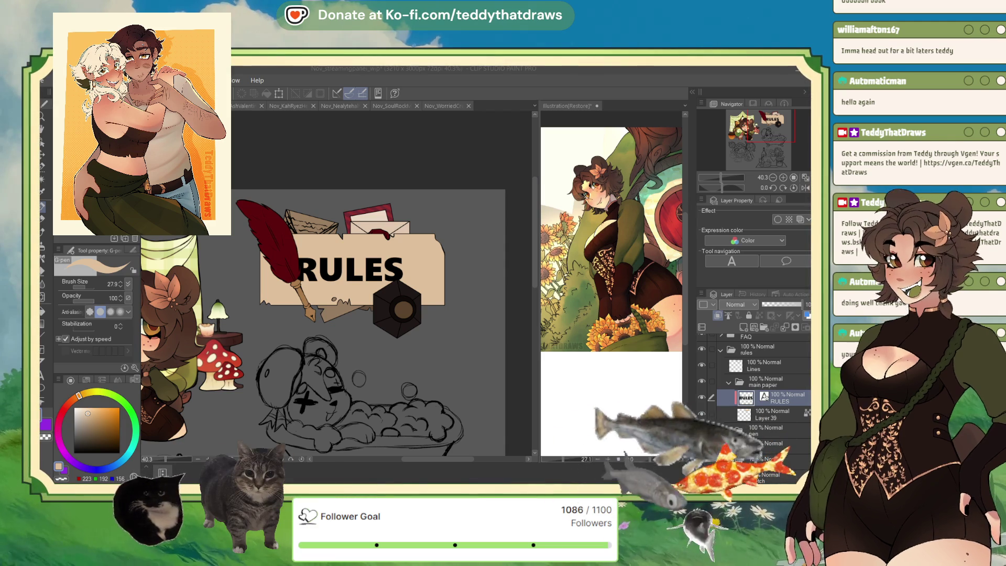
# Add a new raster layer above Layer 39 set to Multiply blending
pyautogui.click(775, 414)
pyautogui.click(743, 326)
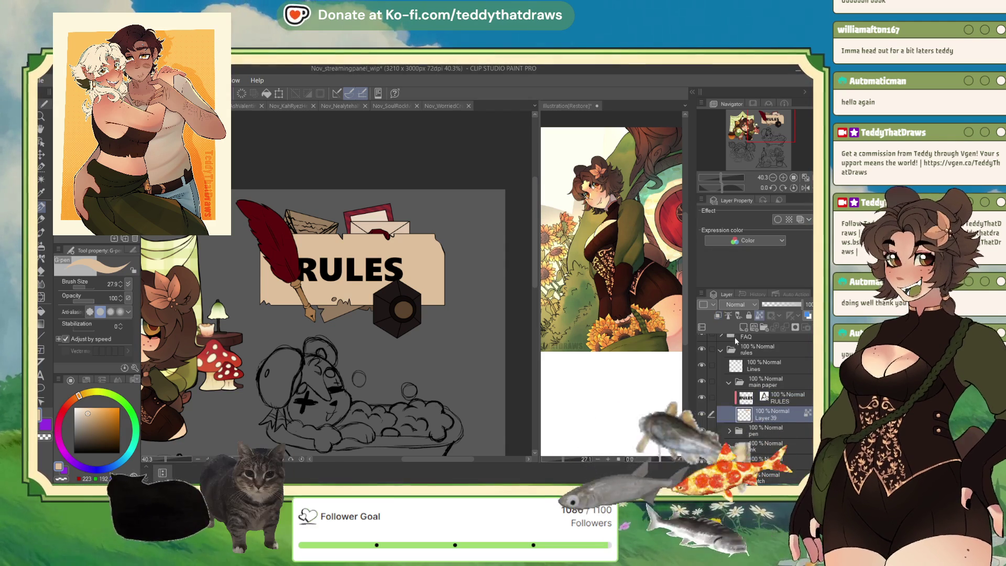
pyautogui.click(739, 304)
pyautogui.click(736, 330)
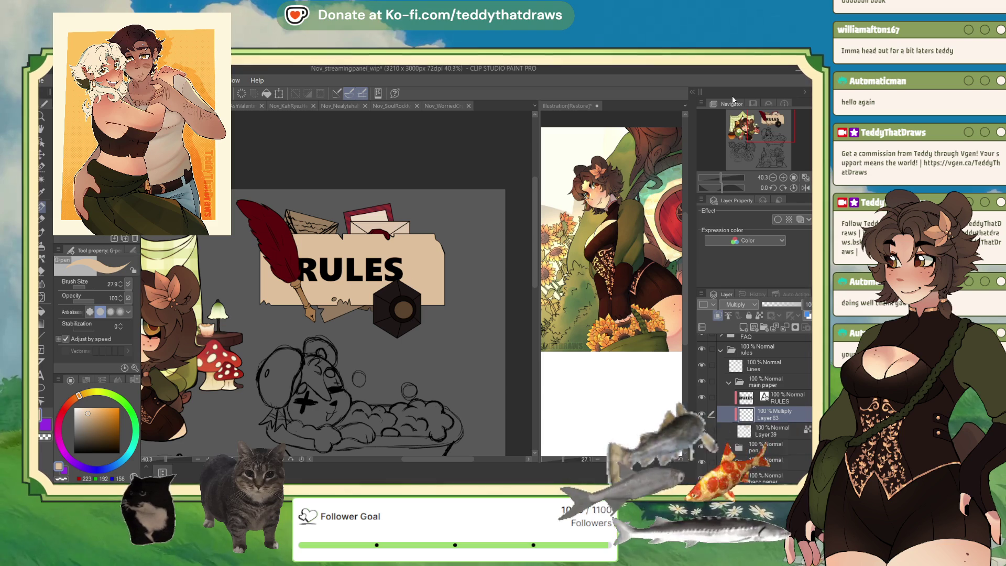
# Try the Soft, Noise and Droplet airbrush sub tools, ending on Droplet
pyautogui.click(42, 247)
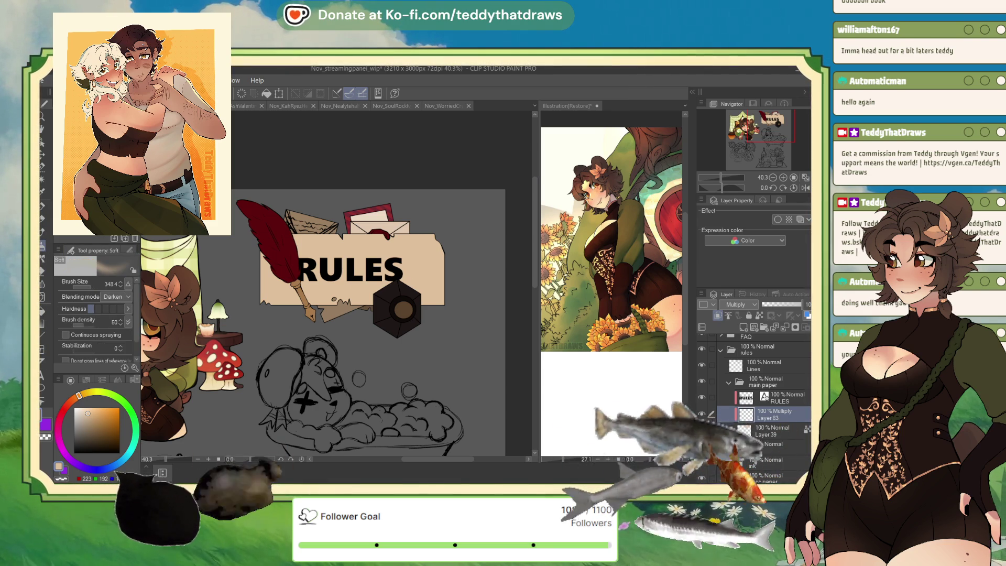
pyautogui.click(94, 152)
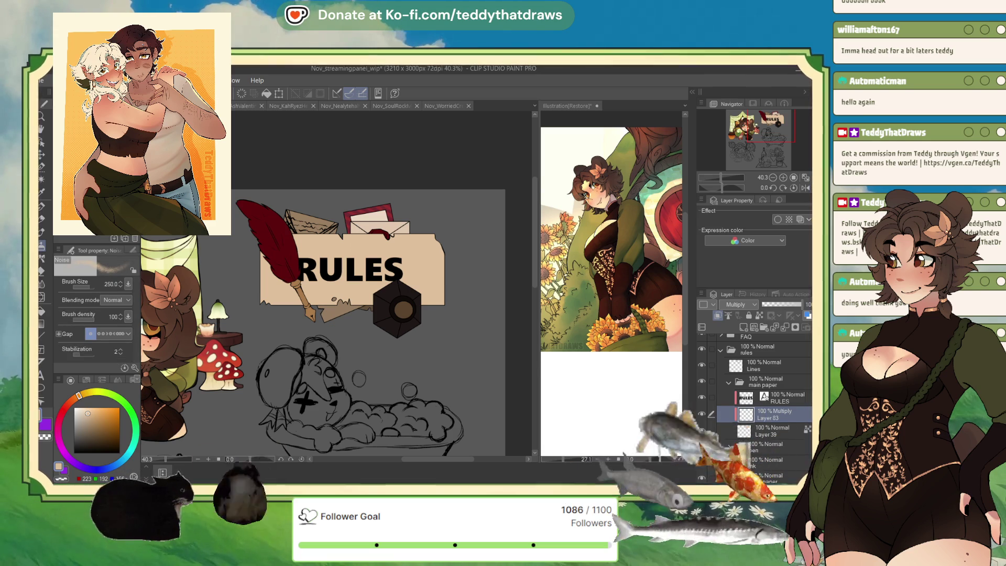
pyautogui.click(94, 116)
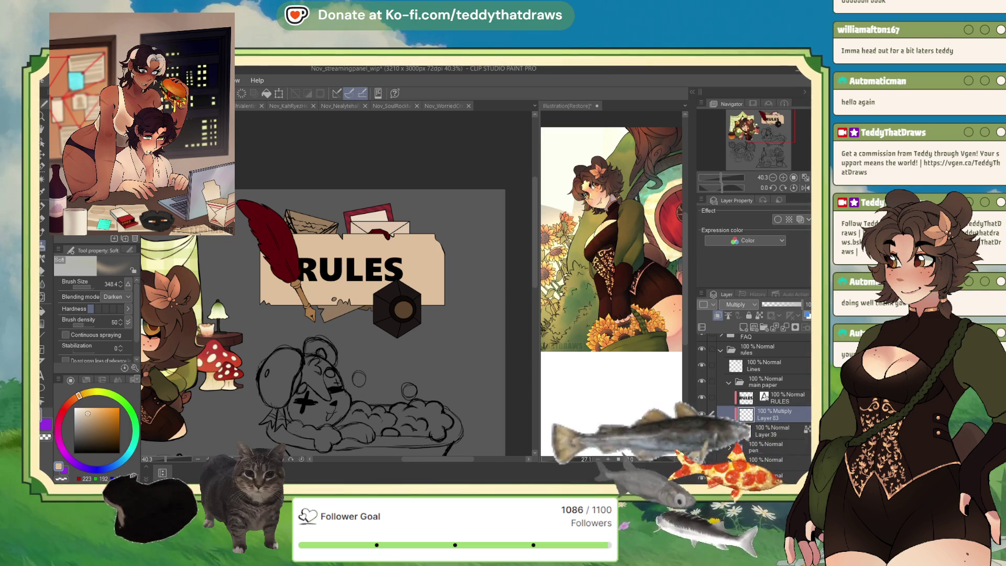
pyautogui.click(94, 131)
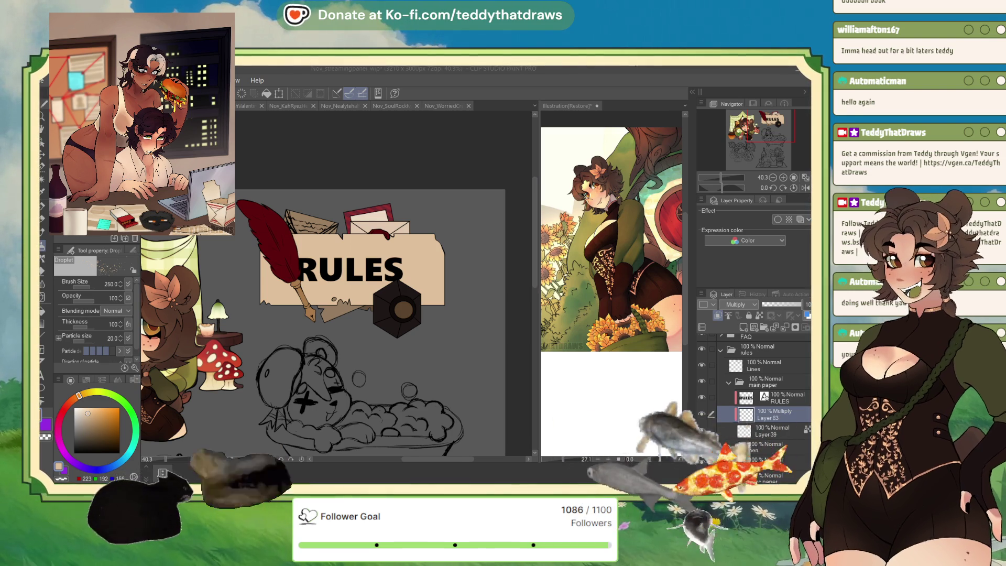
# Spray speckles with an enlarged spray brush, undo them, and respray down the paper's right edge
pyautogui.press('b')
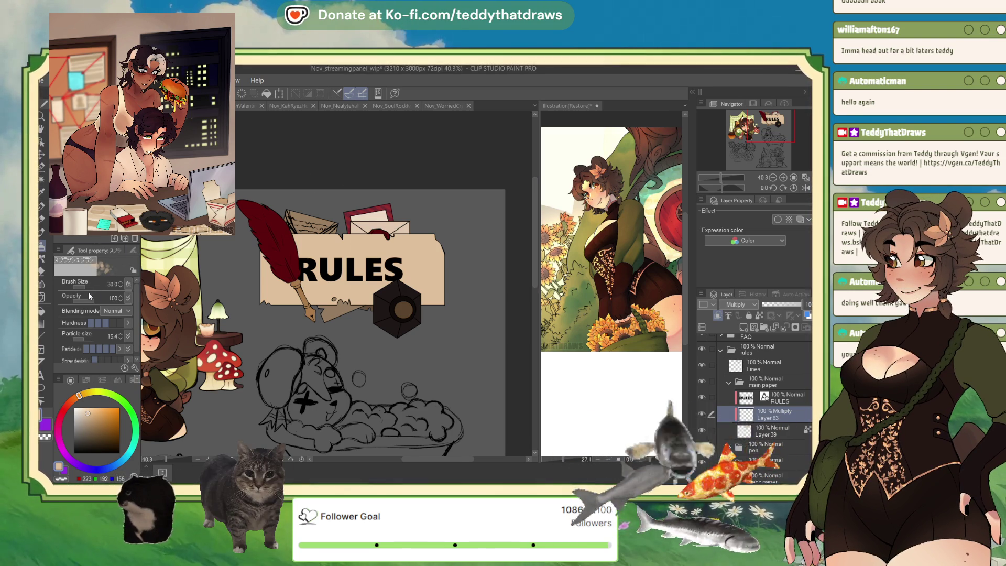
pyautogui.moveTo(87, 289); pyautogui.dragTo(94, 293)
pyautogui.moveTo(404, 267)
pyautogui.mouseDown()
pyautogui.moveTo(459, 254)
pyautogui.moveTo(410, 282)
pyautogui.moveTo(400, 247)
pyautogui.moveTo(374, 240)
pyautogui.mouseUp()
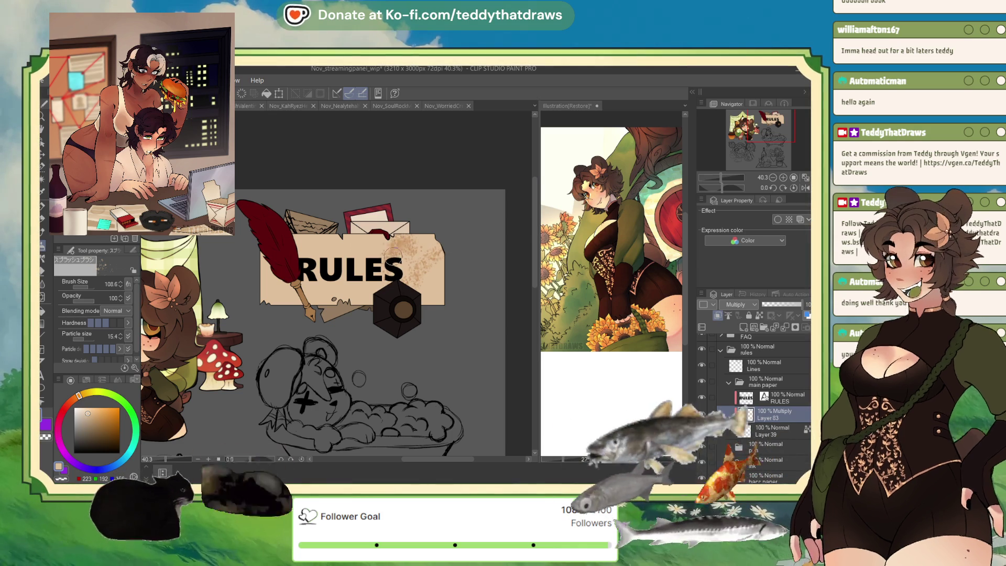
pyautogui.scroll(1, 374, 240)
pyautogui.scroll(5, 373, 240)
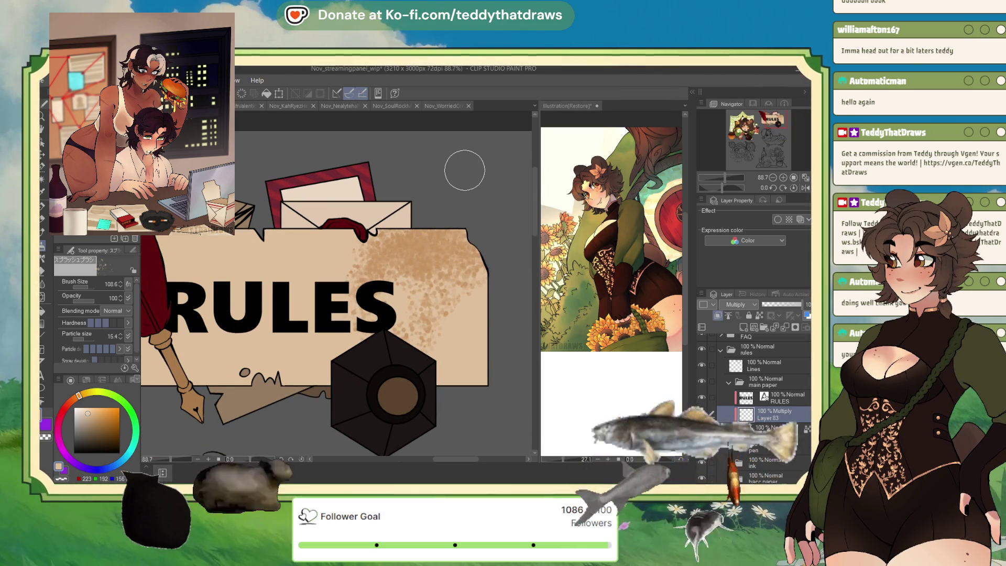
pyautogui.press('Delete')
pyautogui.moveTo(451, 233)
pyautogui.mouseDown()
pyautogui.moveTo(492, 293)
pyautogui.moveTo(480, 367)
pyautogui.moveTo(451, 385)
pyautogui.moveTo(193, 384)
pyautogui.mouseUp()
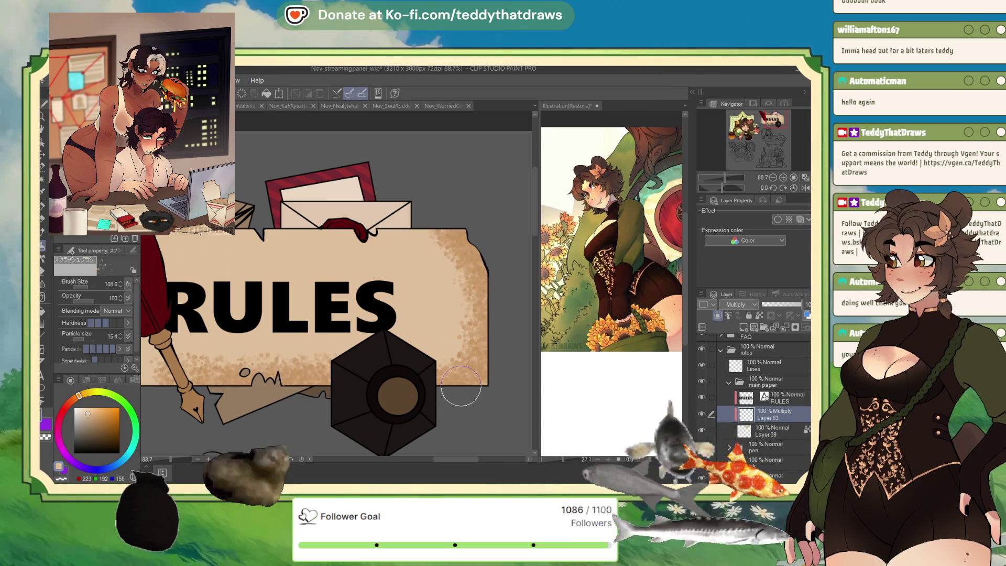
# Pull back the view to show the whole banner and select the Noise brush
pyautogui.moveTo(224, 284); pyautogui.dragTo(331, 317)
pyautogui.scroll(-1, 331, 318)
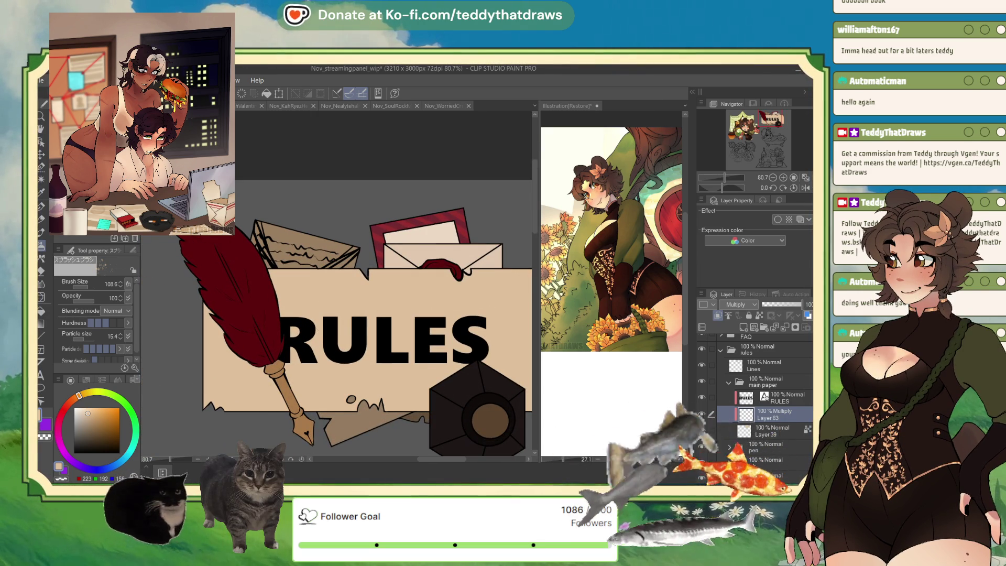
pyautogui.press('b')
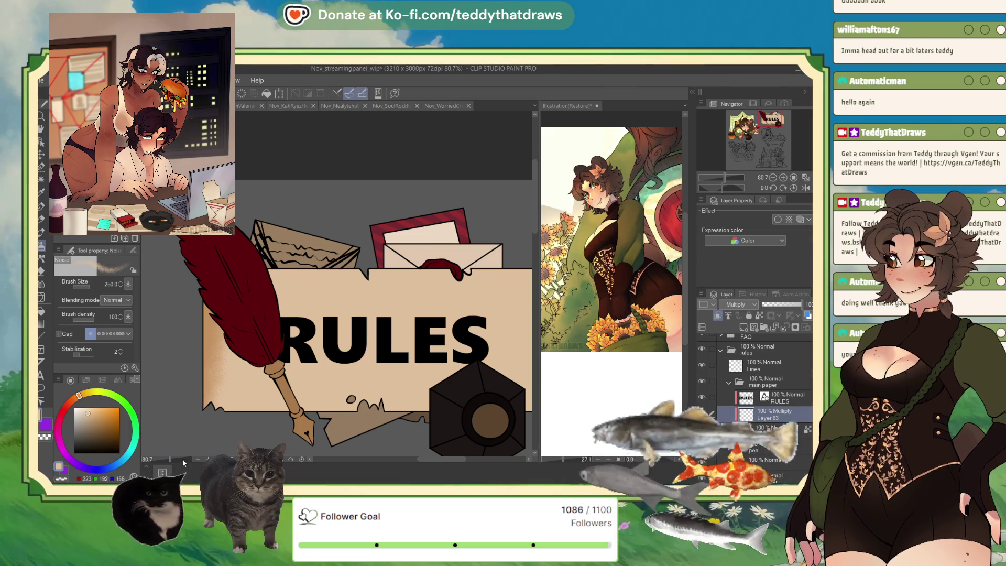
# Paint faint mottled Noise at density 77 around the RULES paper edges and set the layer to 34% opacity
pyautogui.scroll(-1, 168, 258)
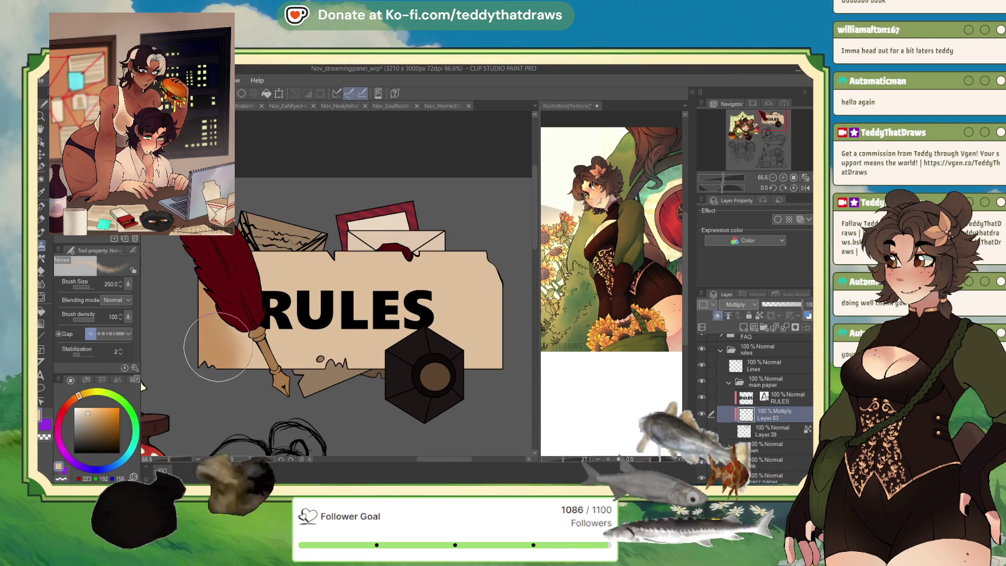
pyautogui.click(88, 317)
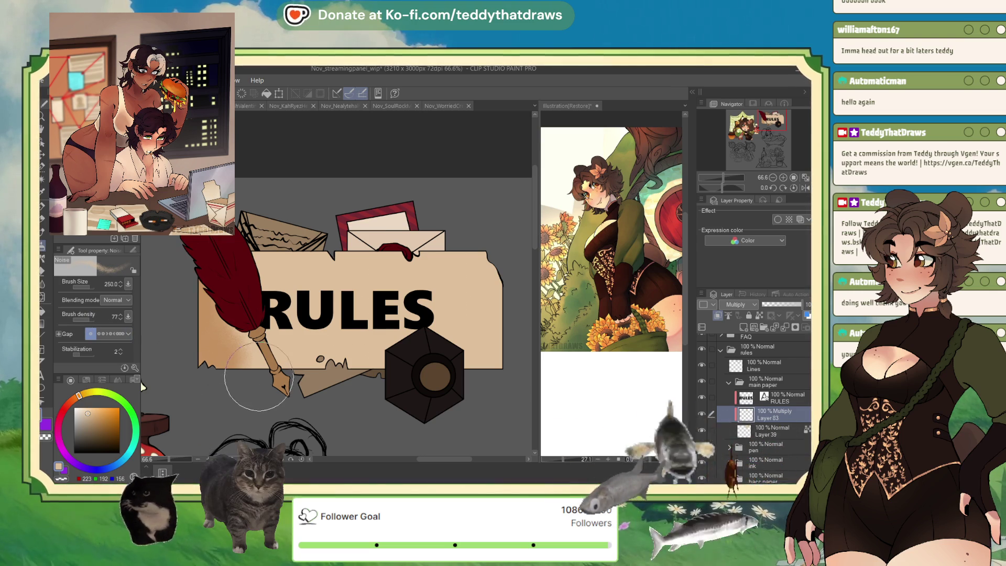
pyautogui.moveTo(261, 363)
pyautogui.mouseDown()
pyautogui.moveTo(493, 359)
pyautogui.moveTo(492, 241)
pyautogui.moveTo(287, 254)
pyautogui.moveTo(461, 254)
pyautogui.moveTo(485, 341)
pyautogui.mouseUp()
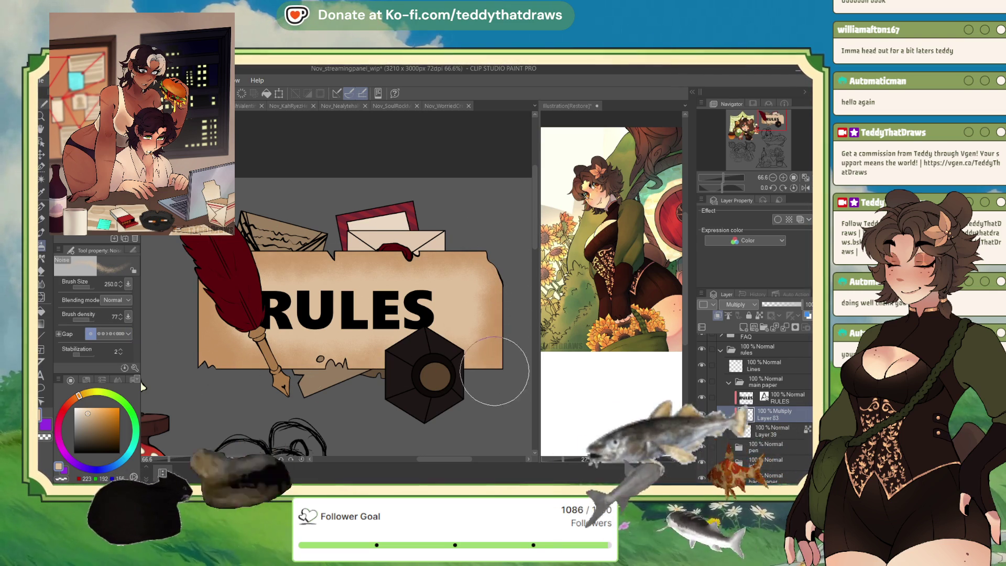
pyautogui.click(779, 305)
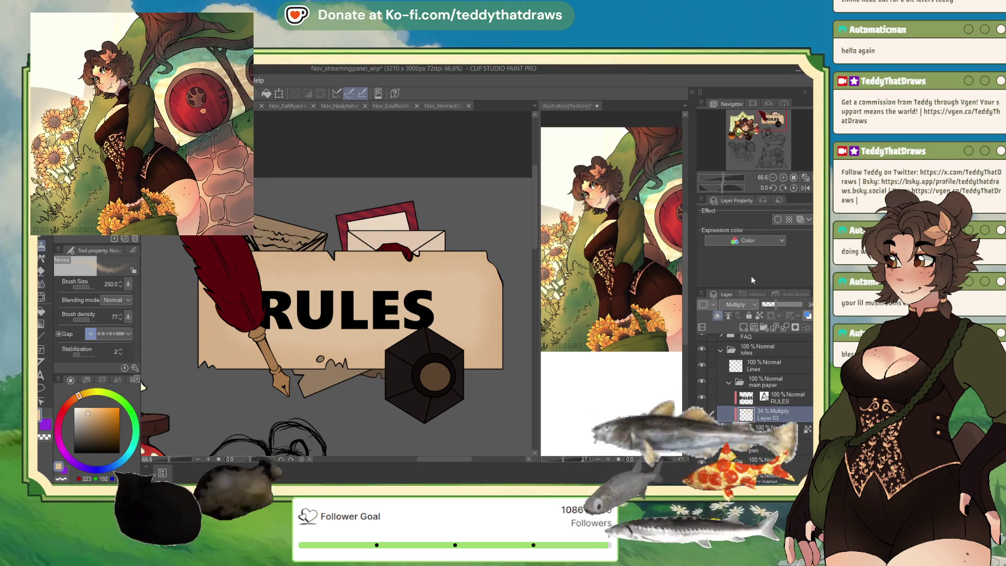
pyautogui.click(776, 305)
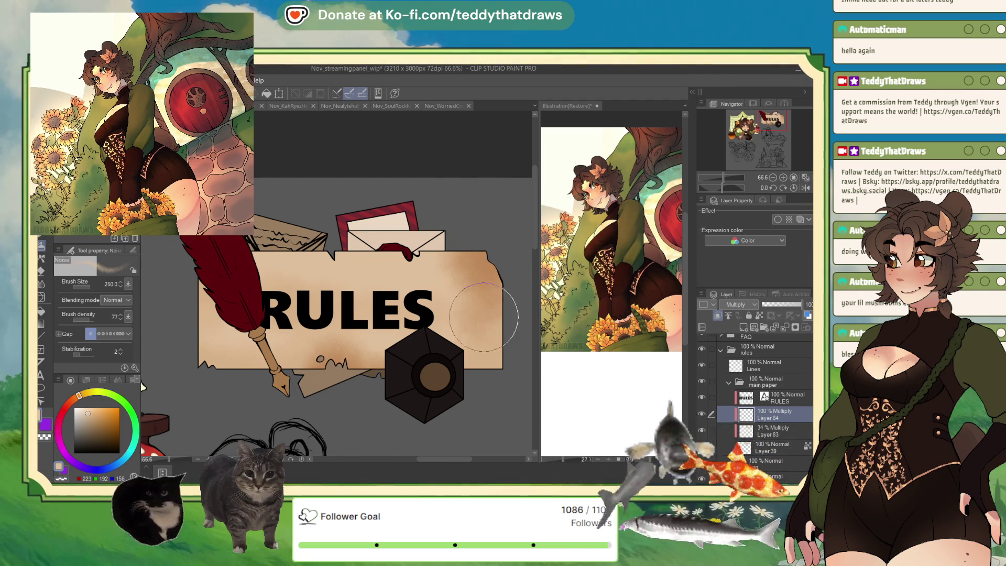
# Brush a noise texture across the RULES paper on the new layer, pick a darker brown and lower its opacity
pyautogui.click(774, 304)
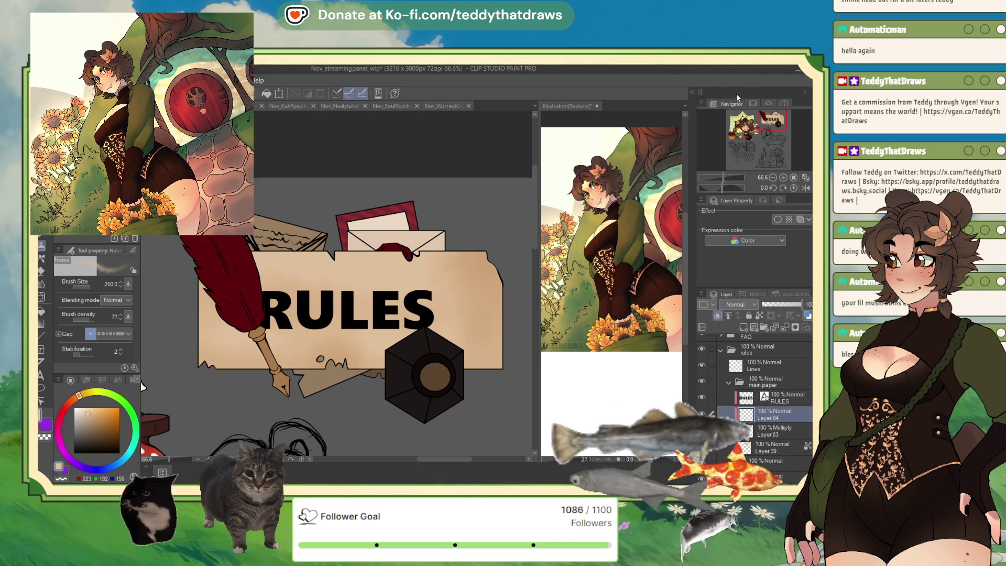
pyautogui.moveTo(482, 261)
pyautogui.mouseDown()
pyautogui.moveTo(330, 241)
pyautogui.moveTo(236, 267)
pyautogui.moveTo(204, 370)
pyautogui.mouseUp()
pyautogui.keyDown('alt'); pyautogui.click(203, 367); pyautogui.keyUp('alt')
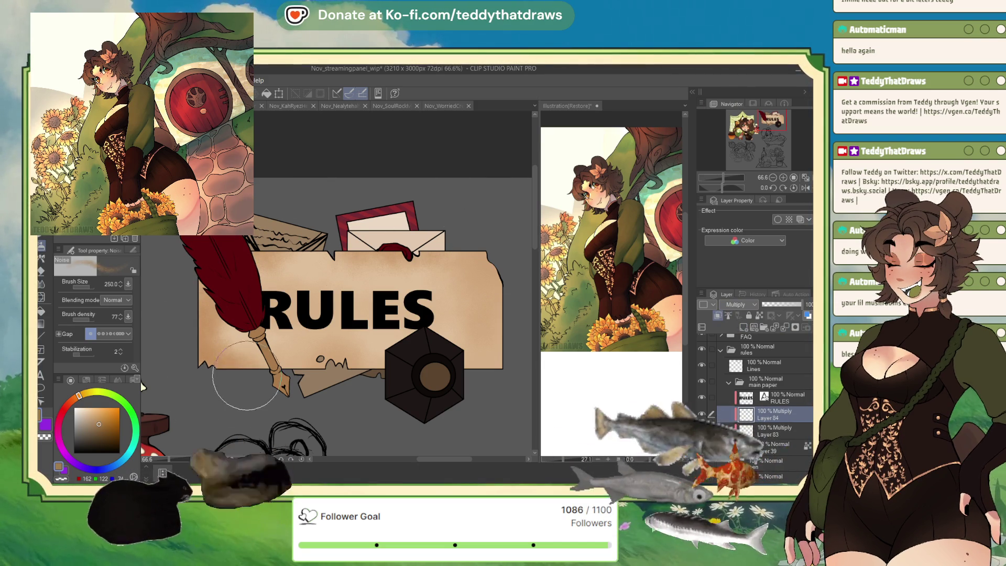
pyautogui.click(776, 303)
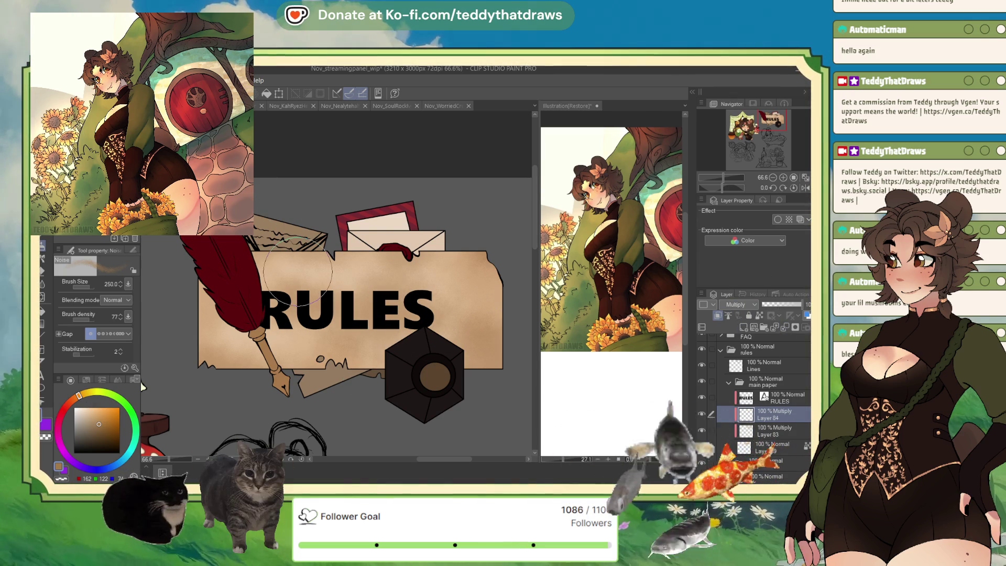
# Dab brown stains on the parchment top and near the quill, sampling tan and mid-brown shades from the canvas
pyautogui.moveTo(311, 265); pyautogui.dragTo(356, 272)
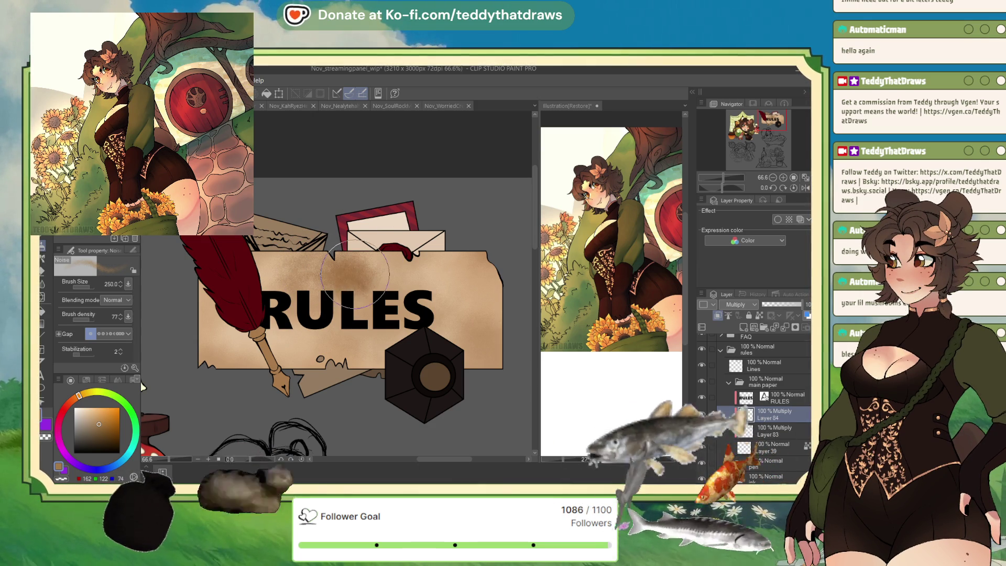
pyautogui.keyDown('alt'); pyautogui.click(400, 274); pyautogui.keyUp('alt')
pyautogui.keyDown('alt'); pyautogui.click(400, 274); pyautogui.keyUp('alt')
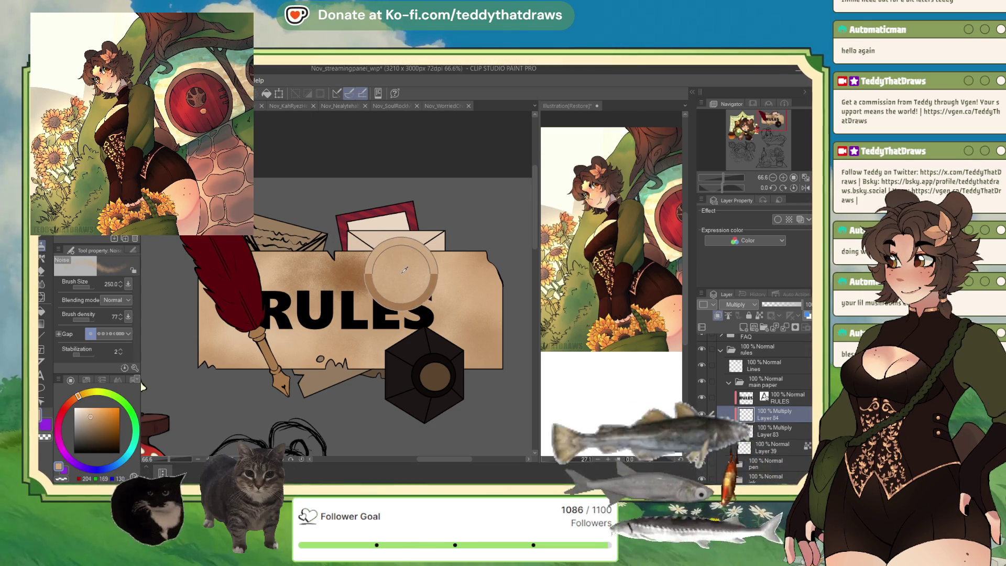
pyautogui.moveTo(266, 299); pyautogui.dragTo(283, 315)
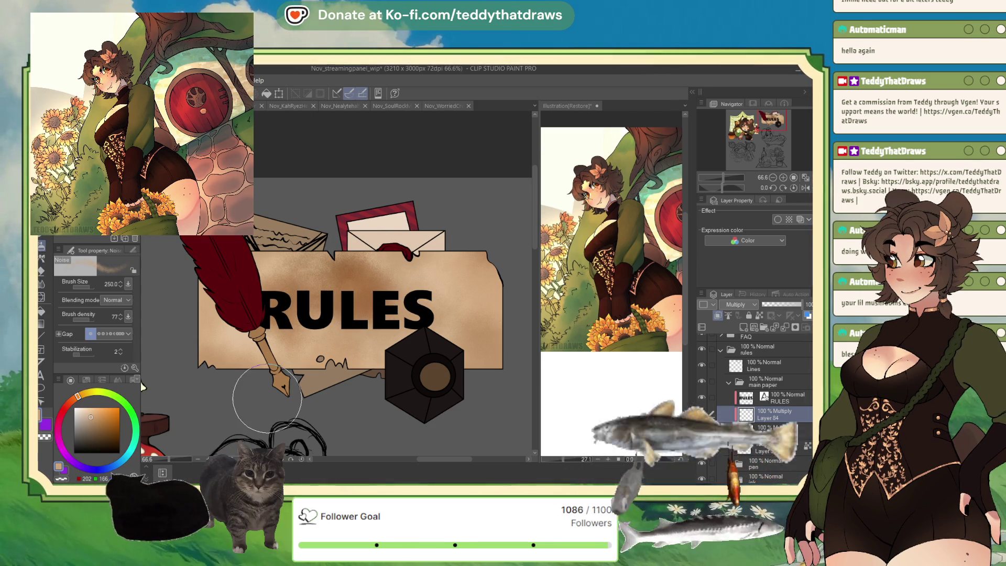
pyautogui.keyDown('alt'); pyautogui.click(352, 338); pyautogui.keyUp('alt')
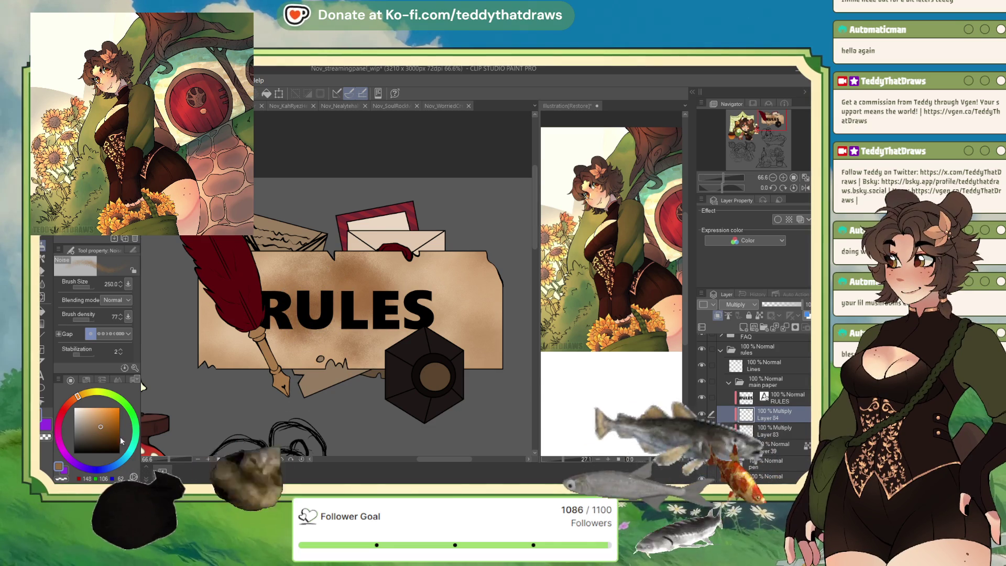
# Darken the parchment's right end, burn its lower-left edge near-black, and set the stain layer to about a third opacity
pyautogui.keyDown('alt'); pyautogui.click(472, 336); pyautogui.keyUp('alt')
pyautogui.moveTo(466, 341); pyautogui.dragTo(488, 364)
pyautogui.keyDown('alt'); pyautogui.click(403, 425); pyautogui.keyUp('alt')
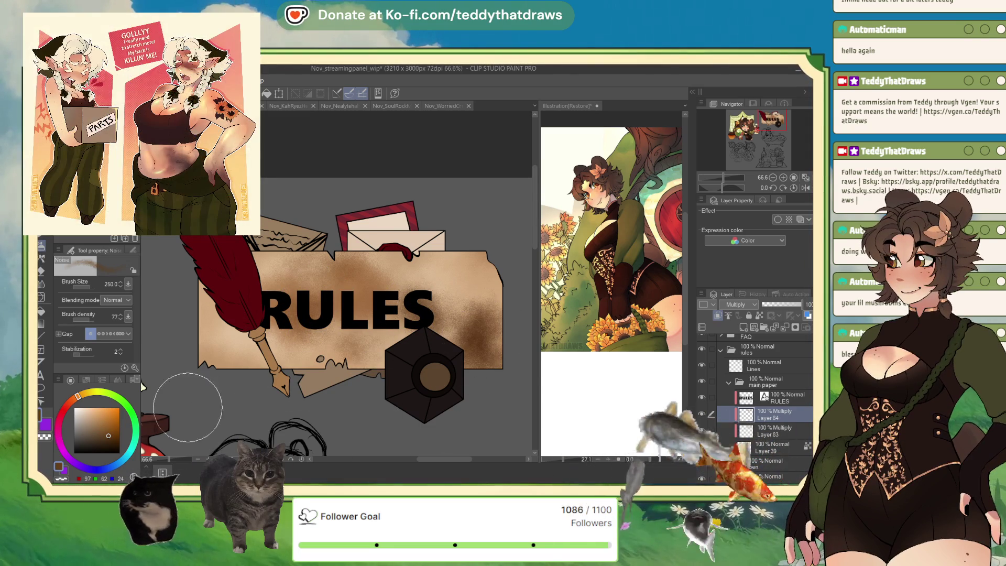
pyautogui.moveTo(215, 341); pyautogui.dragTo(237, 376)
pyautogui.keyDown('alt'); pyautogui.click(420, 391); pyautogui.keyUp('alt')
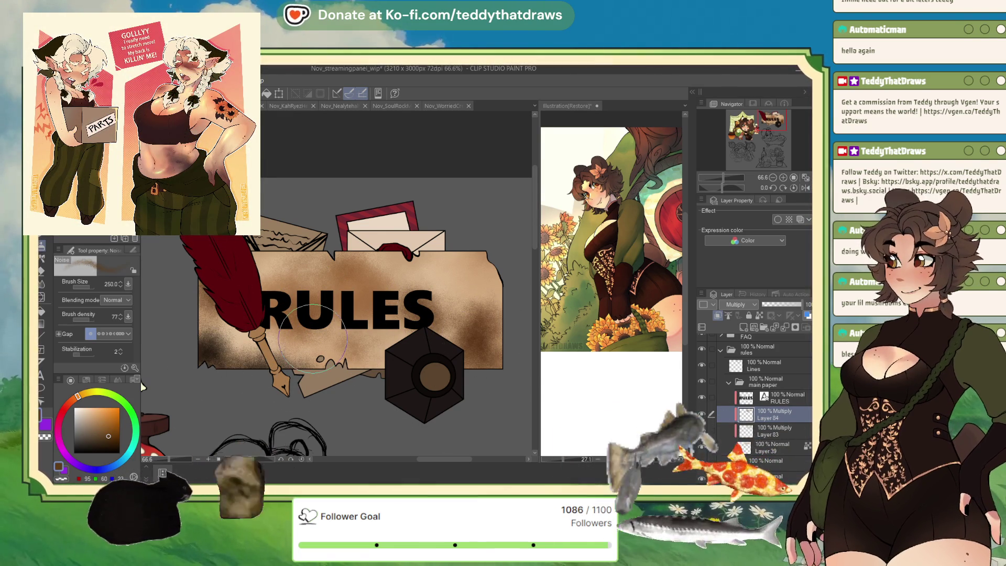
pyautogui.click(769, 304)
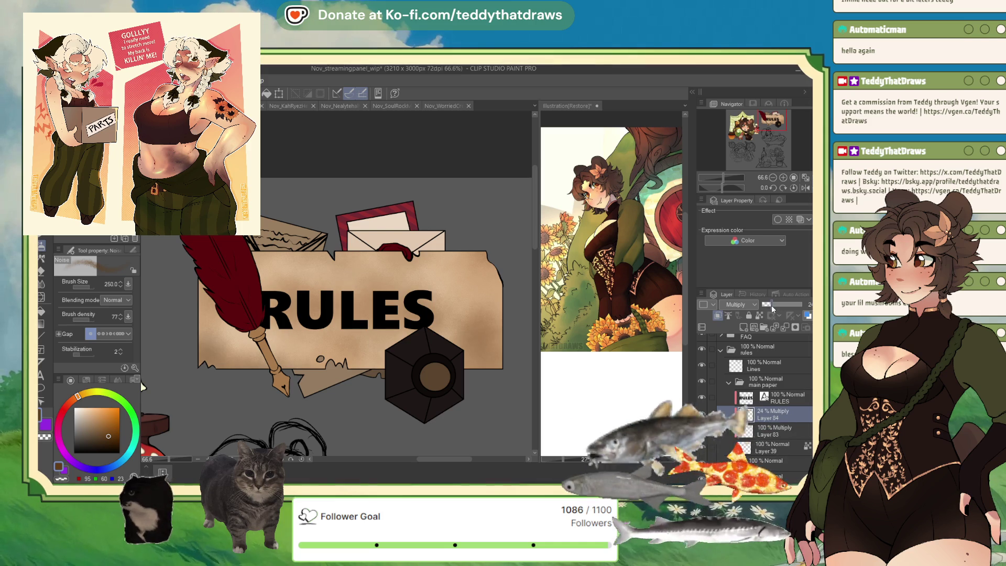
pyautogui.moveTo(772, 309); pyautogui.dragTo(775, 309)
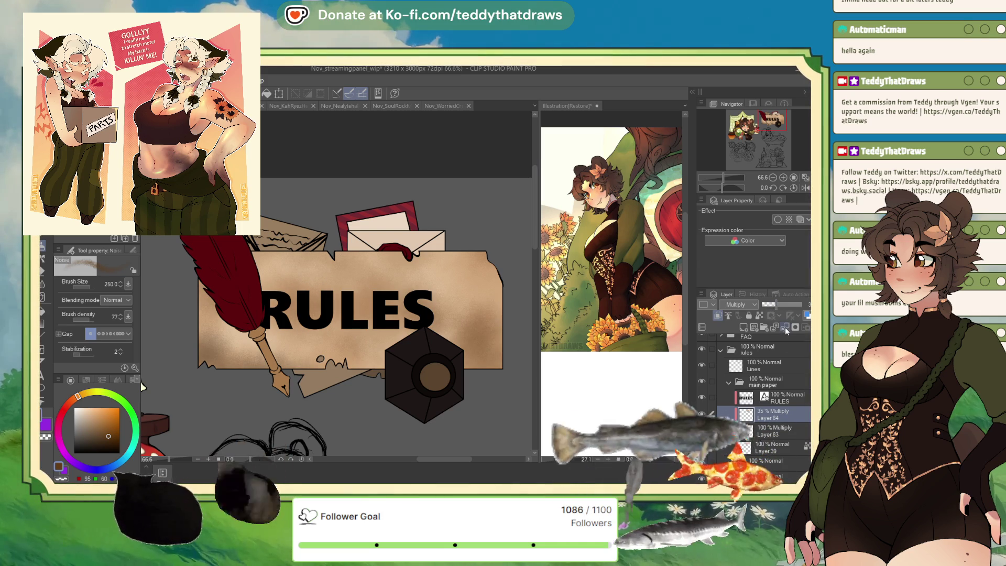
# On a new layer, cover the whole parchment with tan-brown noise texture and lower it to about 48% opacity
pyautogui.click(743, 329)
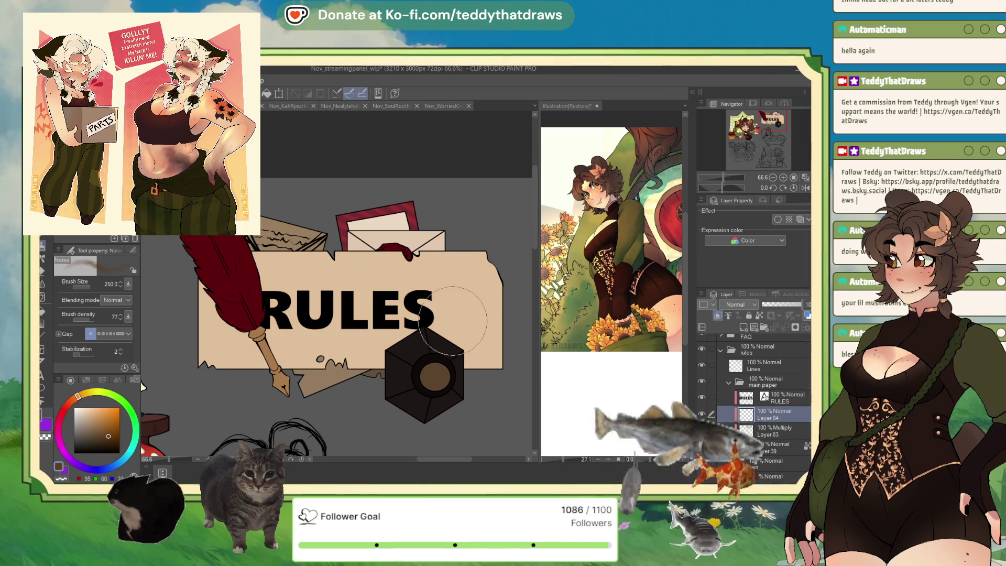
pyautogui.moveTo(456, 278); pyautogui.dragTo(481, 300)
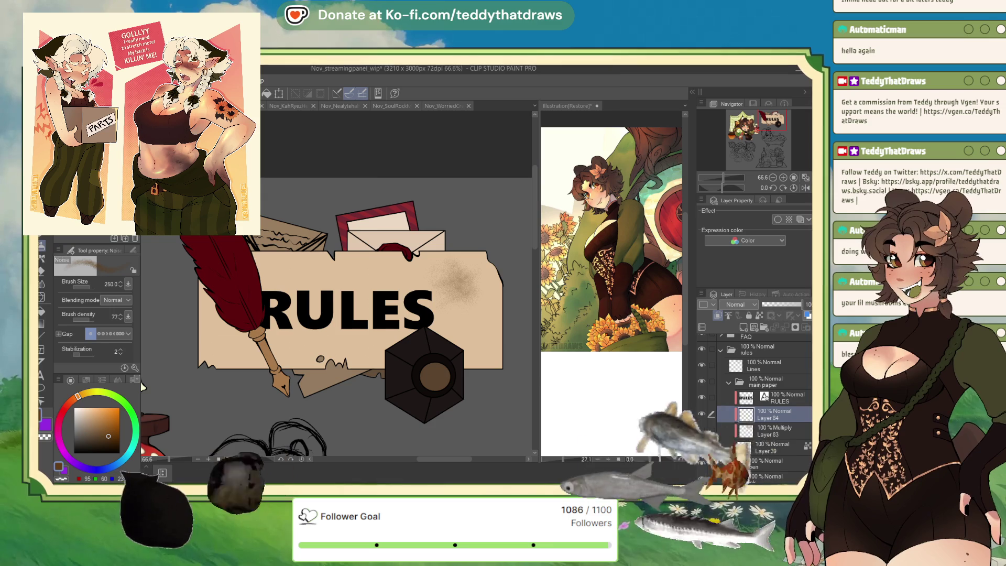
pyautogui.hotkey('ctrl', 'z')
pyautogui.click(475, 319)
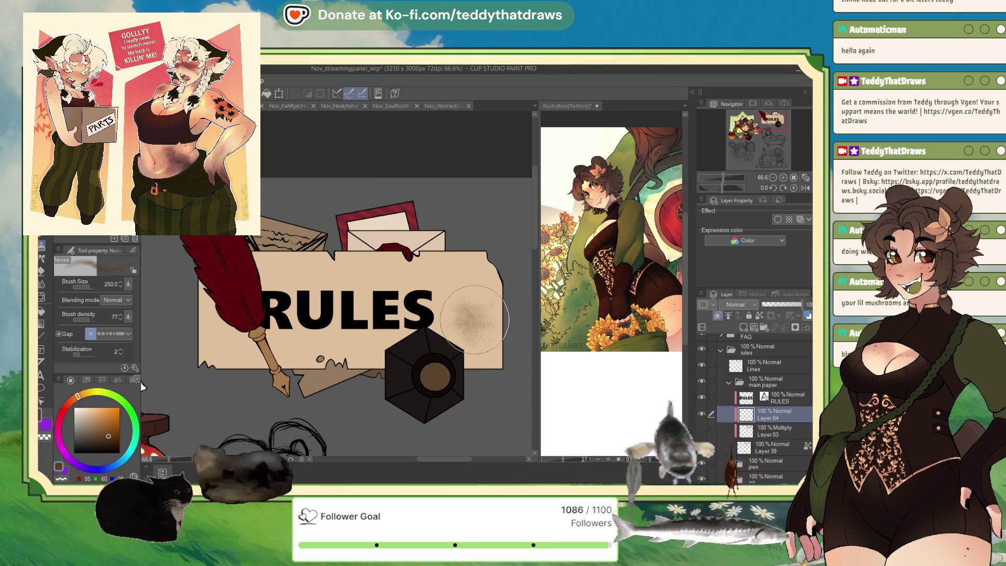
pyautogui.keyDown('alt'); pyautogui.click(456, 263); pyautogui.keyUp('alt')
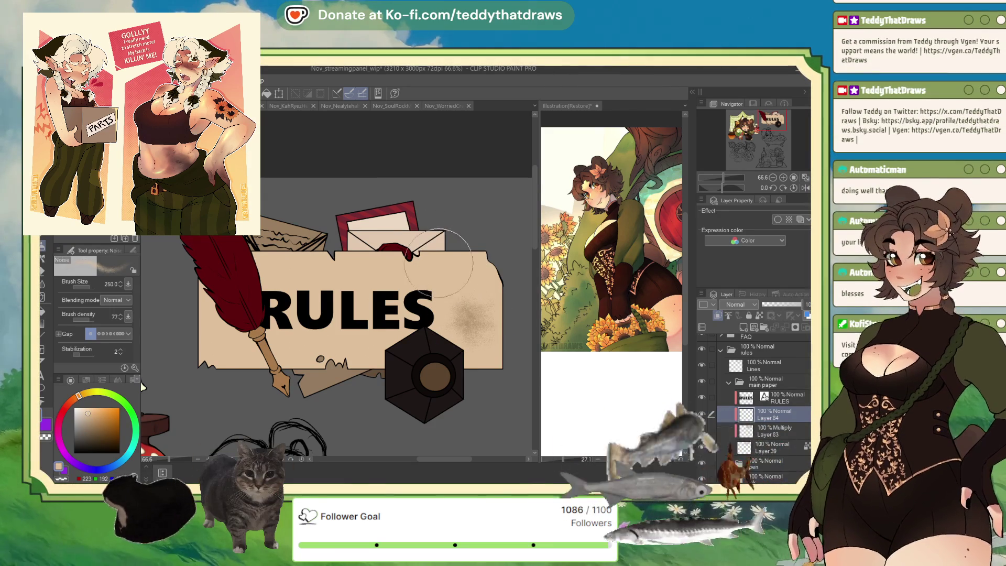
pyautogui.hotkey('ctrl', 'z')
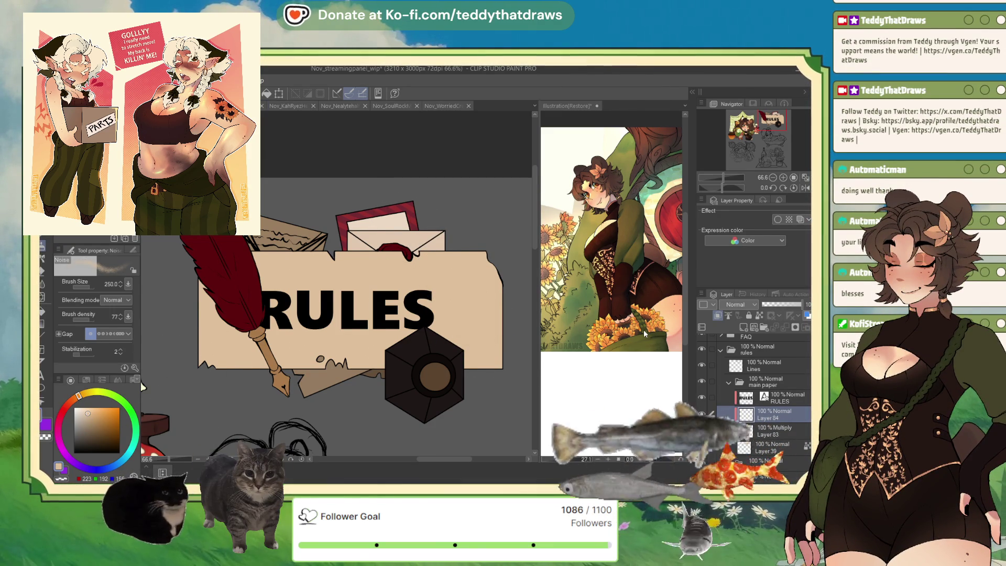
pyautogui.moveTo(487, 315); pyautogui.dragTo(220, 314)
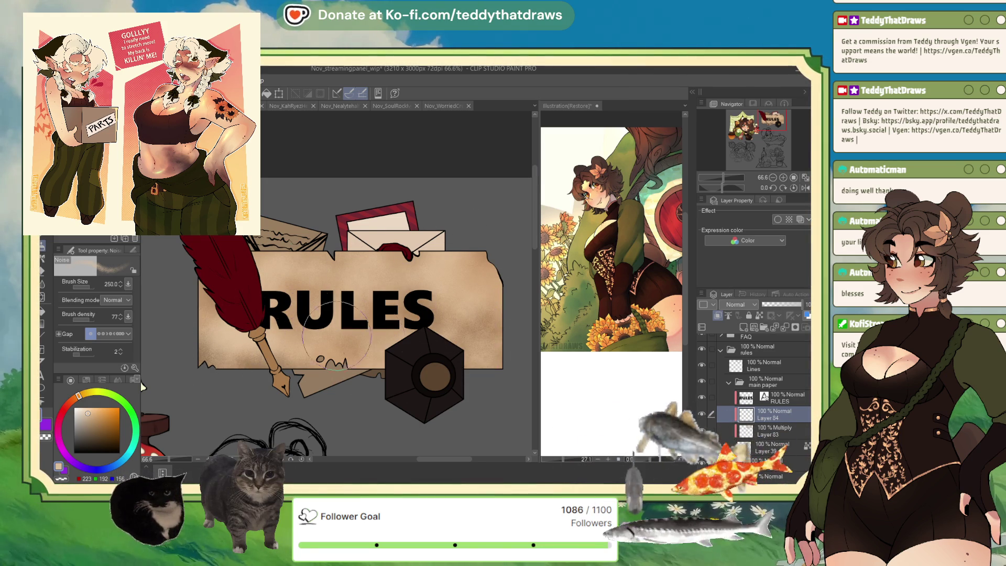
pyautogui.click(783, 305)
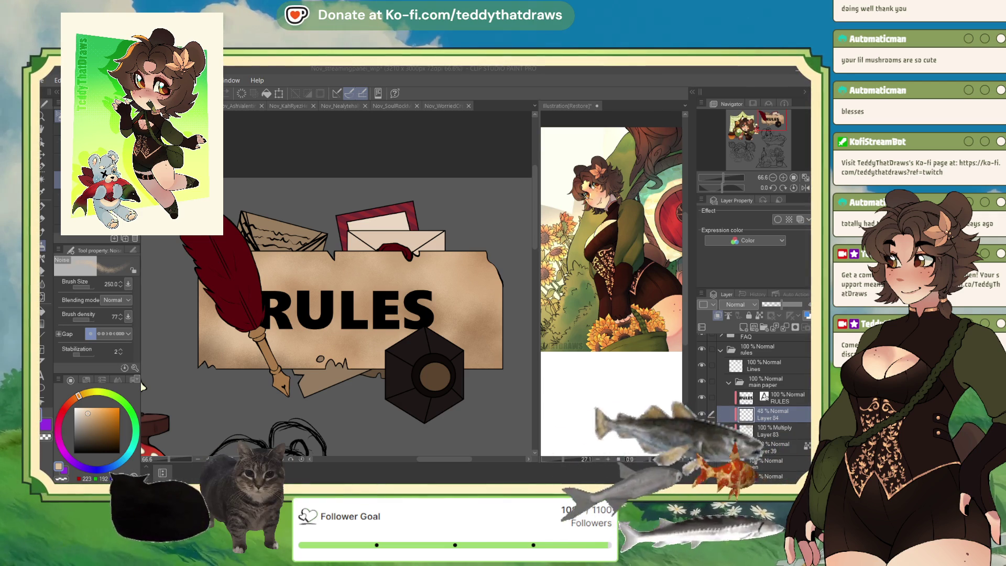
# Merge the noise texture layer down into the Multiply Layer 83 and add a new empty layer above it
pyautogui.hotkey('alt', 'Tab')
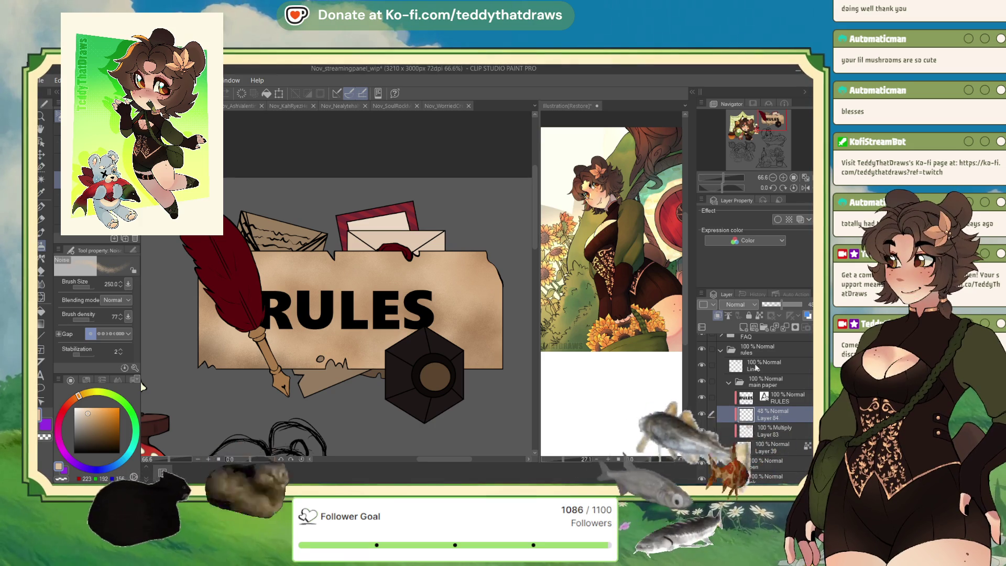
pyautogui.click(768, 428)
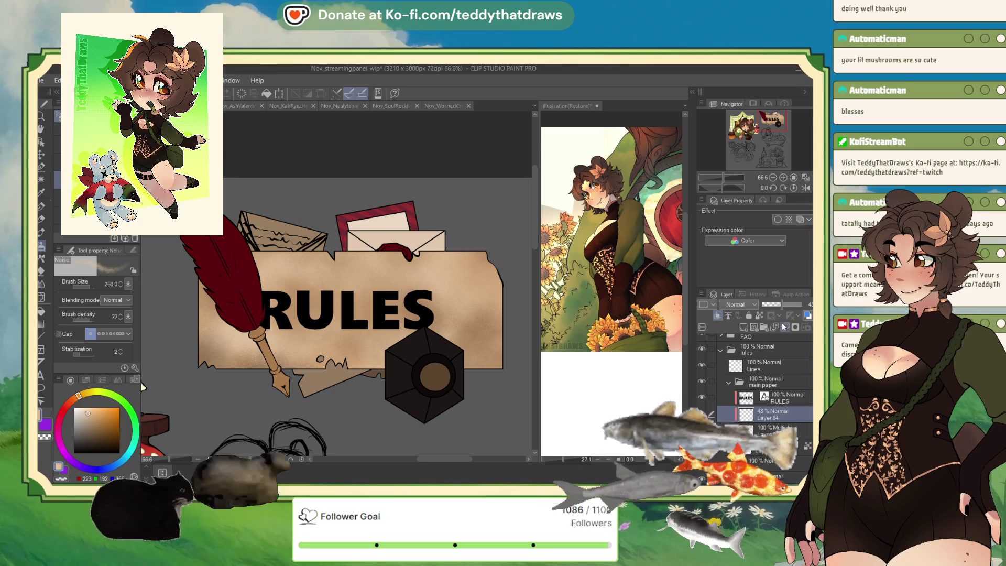
pyautogui.click(768, 419)
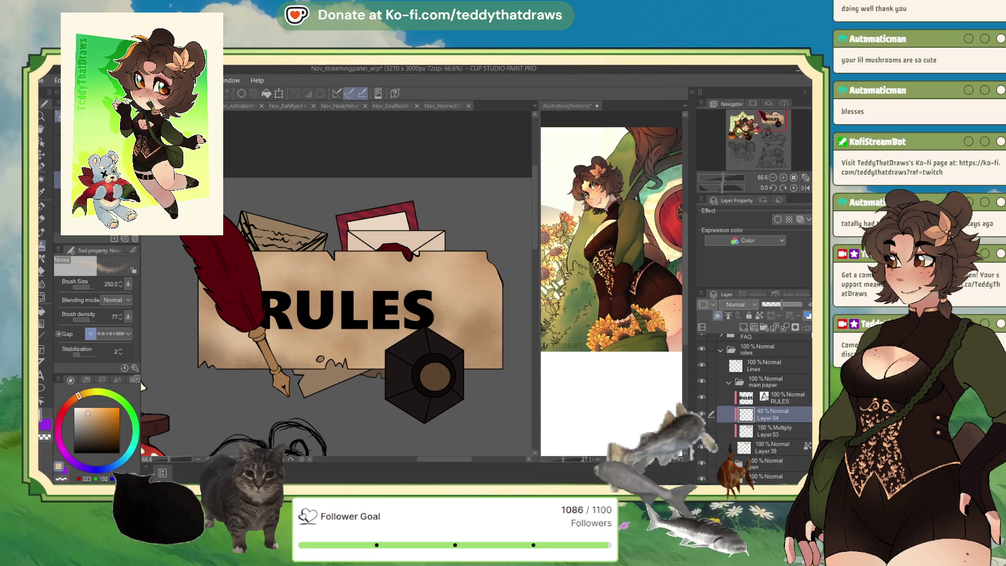
pyautogui.hotkey('ctrl', 'e')
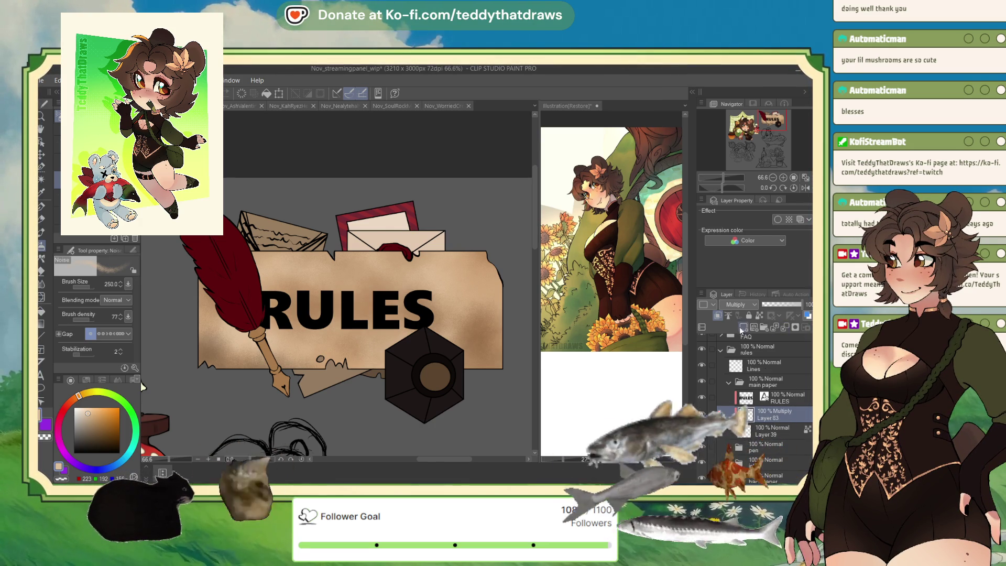
pyautogui.click(743, 327)
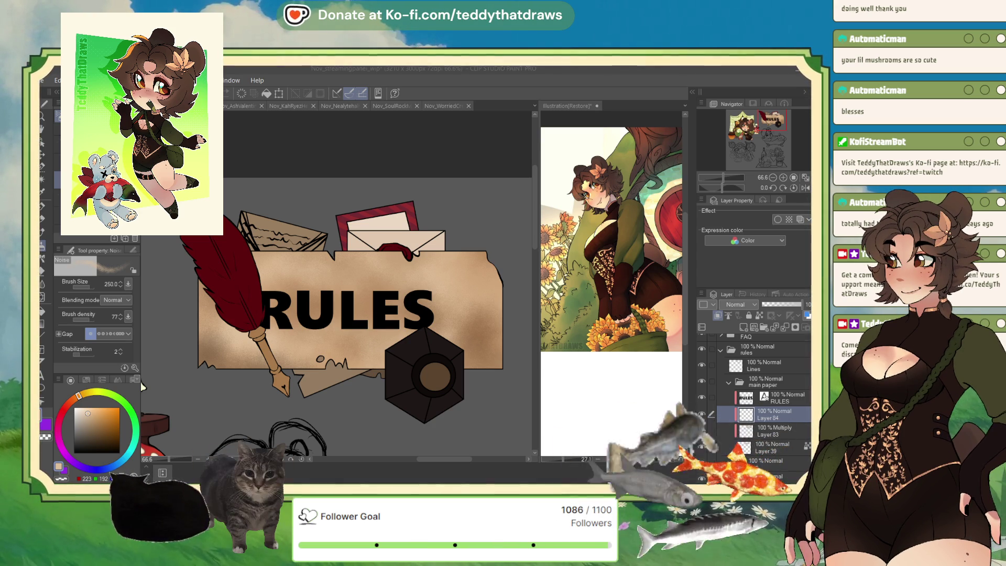
# Delete the RULES lettering layer and the Multiply texture layer, setting the new layer to 62% opacity
pyautogui.hotkey('ctrl', '-')
pyautogui.hotkey('ctrl', '+')
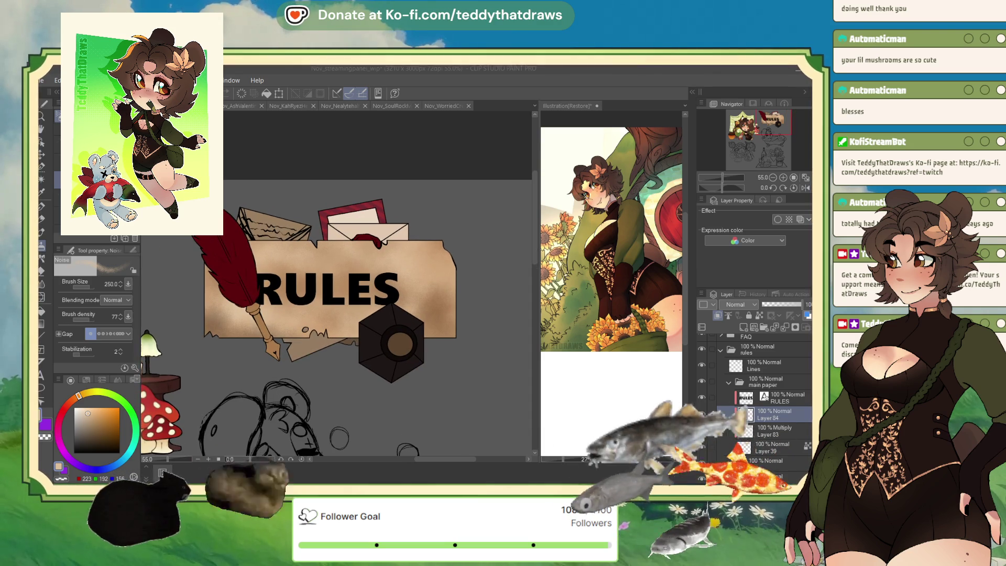
pyautogui.click(786, 397)
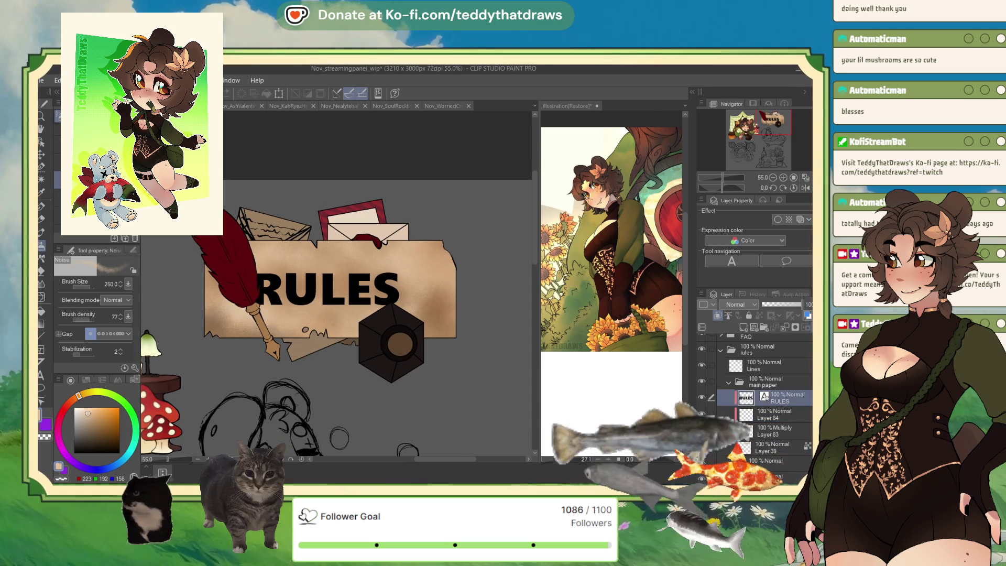
pyautogui.press('Delete')
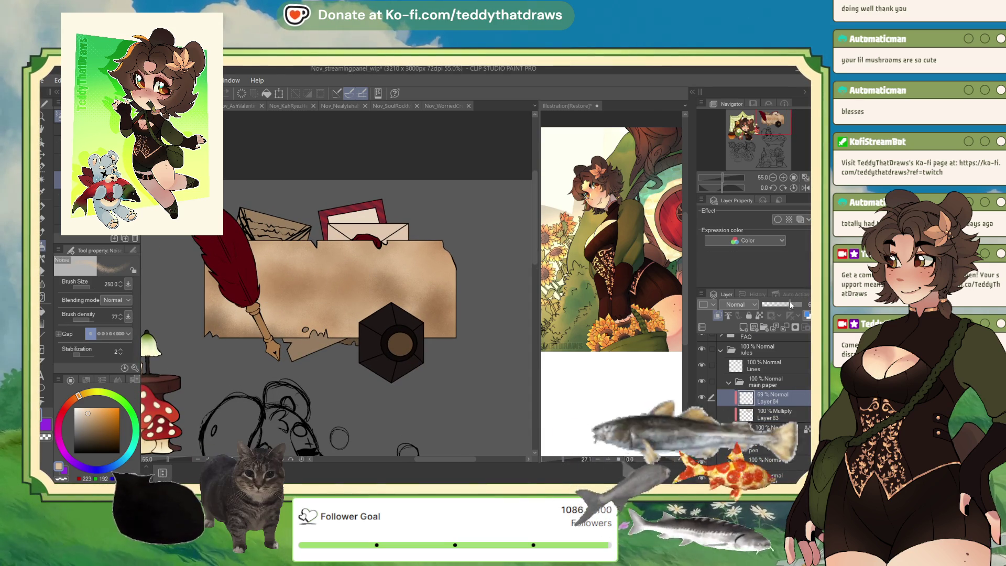
pyautogui.moveTo(791, 306); pyautogui.dragTo(789, 315)
pyautogui.click(781, 415)
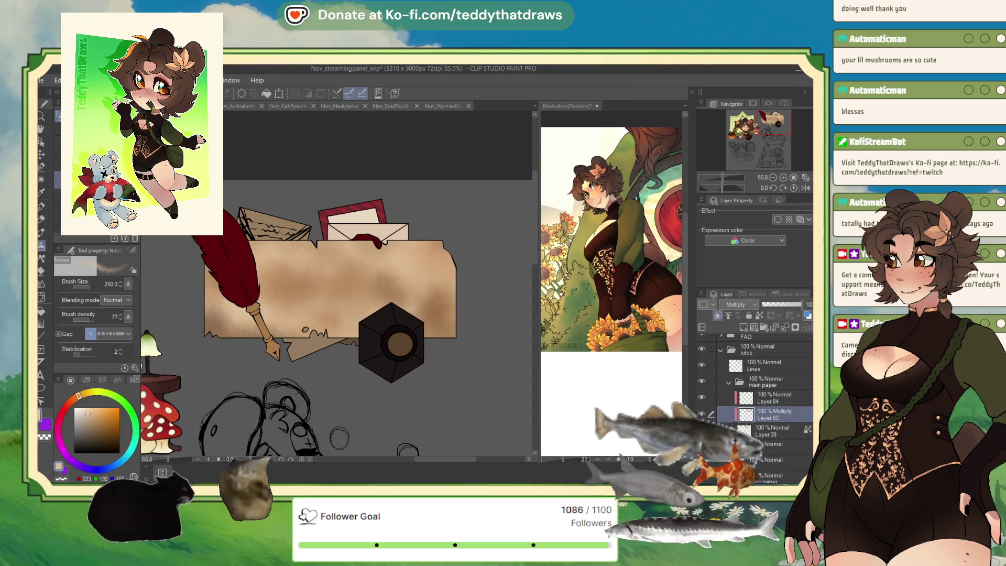
pyautogui.press('Delete')
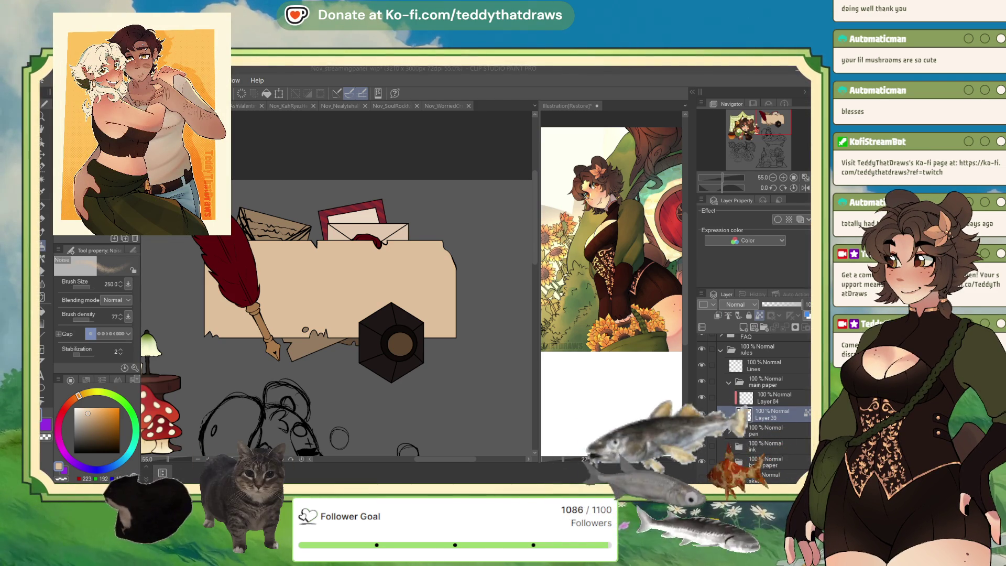
pyautogui.scroll(2, 335, 314)
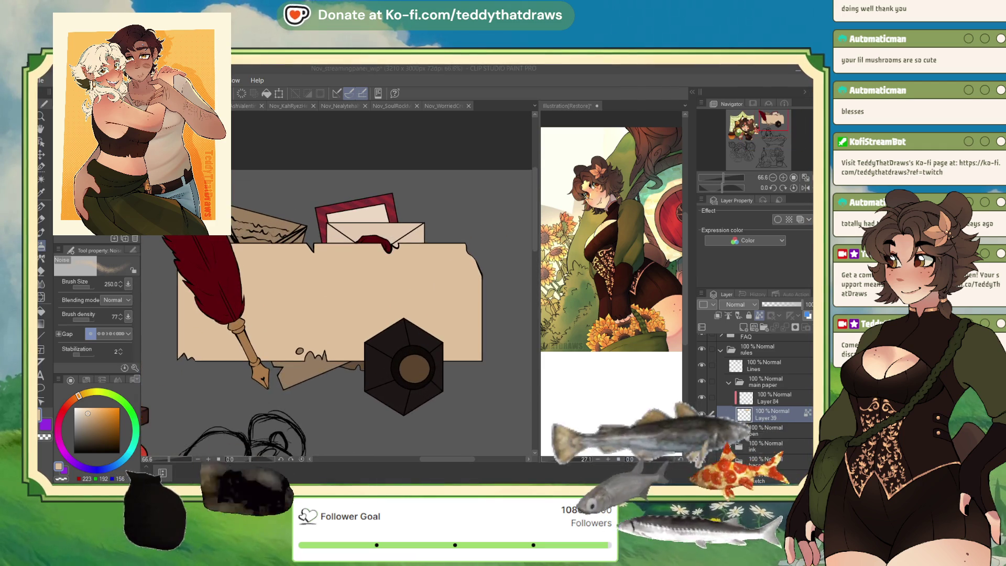
pyautogui.scroll(3, 336, 315)
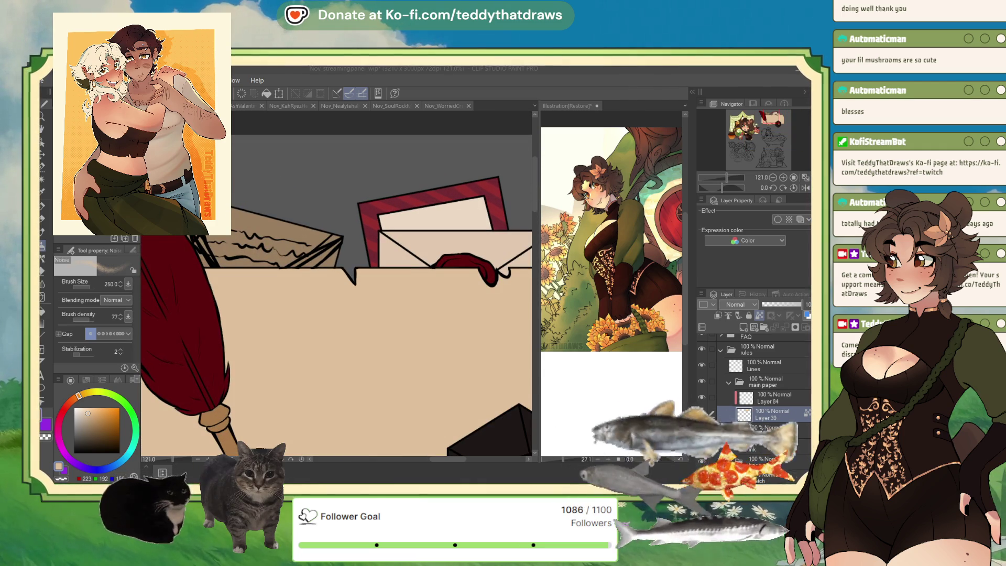
pyautogui.scroll(-5, 335, 314)
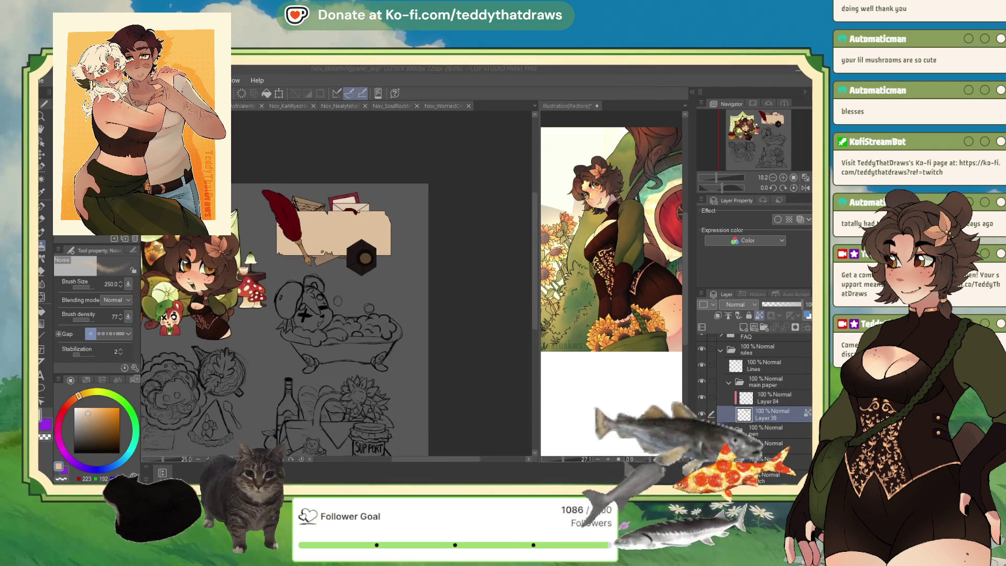
pyautogui.scroll(4, 336, 194)
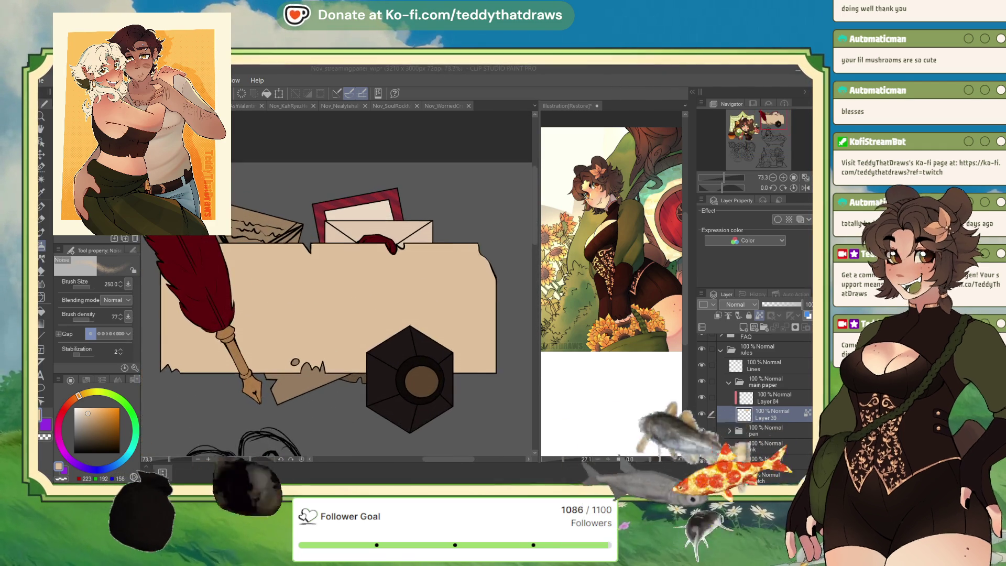
pyautogui.scroll(2, 364, 173)
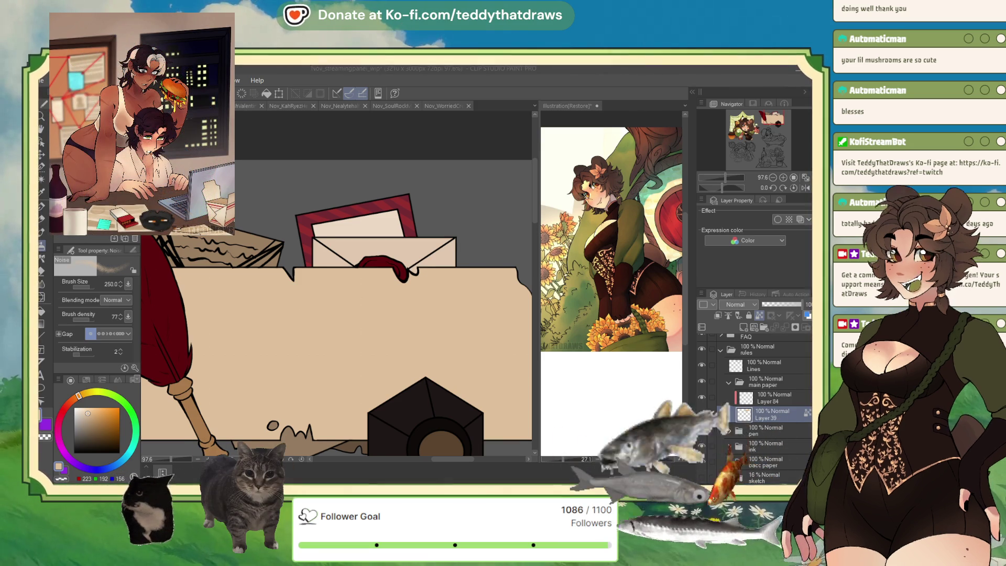
pyautogui.scroll(-4, 339, 226)
pyautogui.scroll(1, 339, 226)
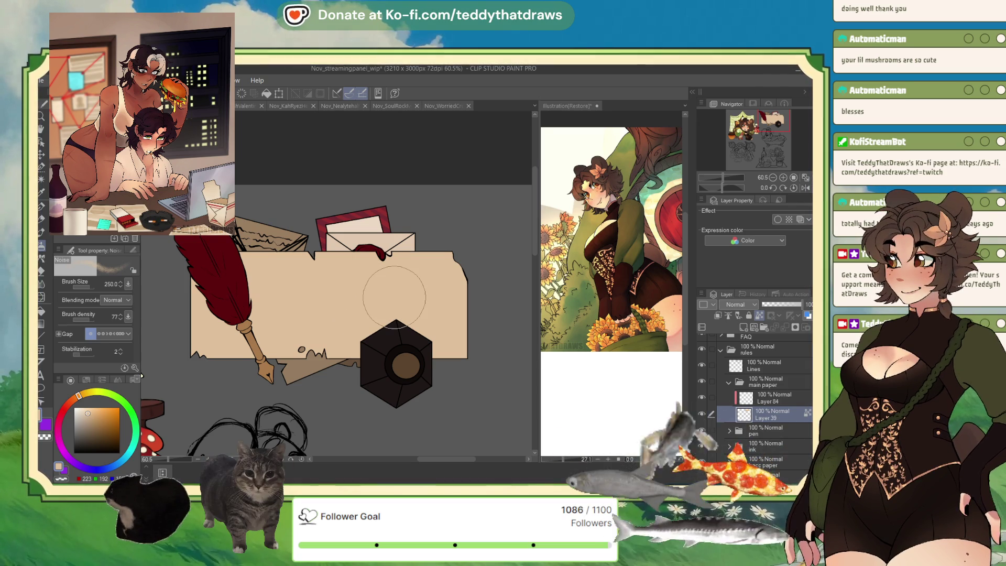
# Select Layer 46 in the bacc paper folder and set up the pen at size 73.7 with a darker tan
pyautogui.click(729, 381)
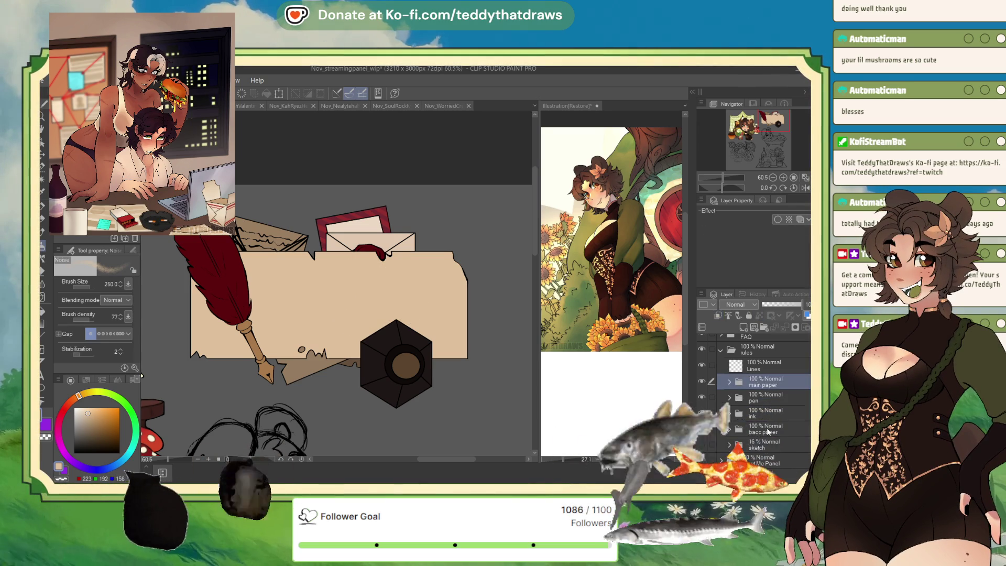
pyautogui.click(729, 430)
pyautogui.click(769, 445)
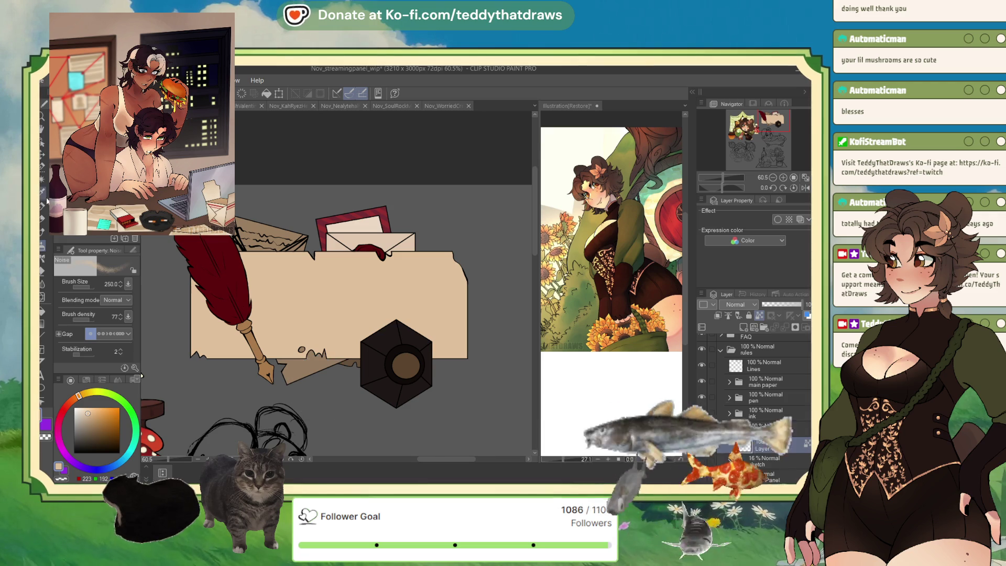
pyautogui.press('p')
pyautogui.click(88, 288)
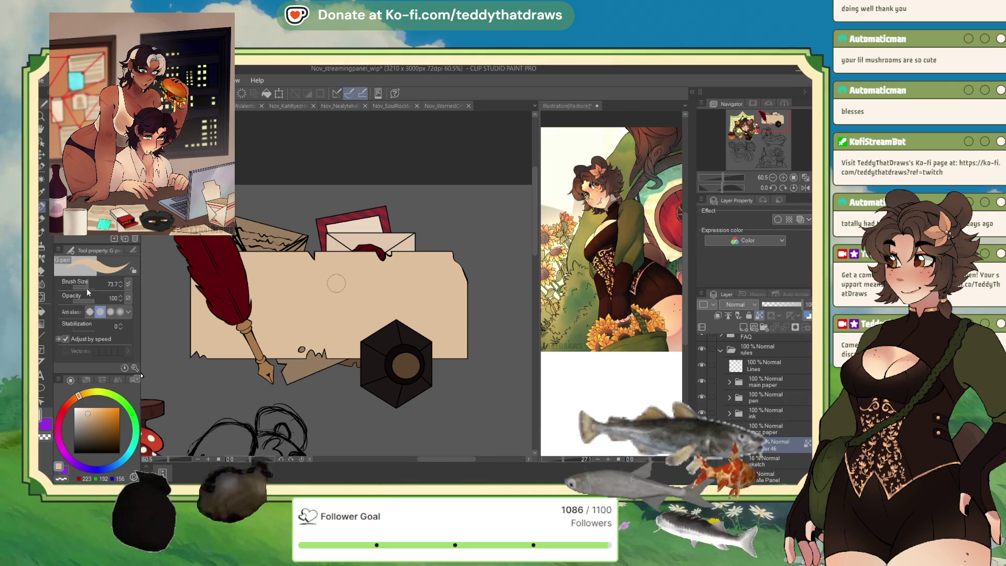
pyautogui.click(92, 414)
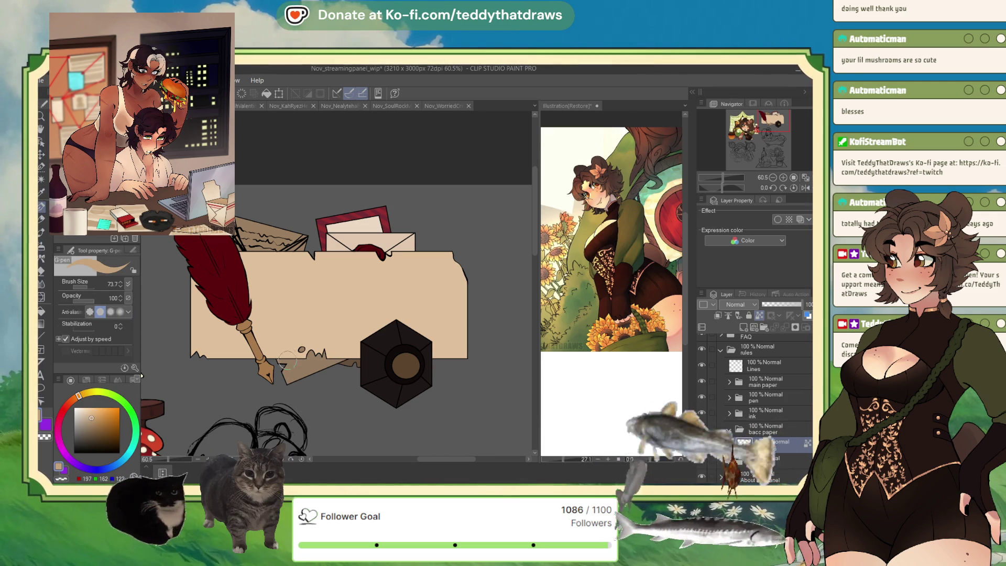
# Paint the lower paper strip in tan over the edge shadow, giving it a wavy top edge
pyautogui.moveTo(274, 378); pyautogui.dragTo(310, 366)
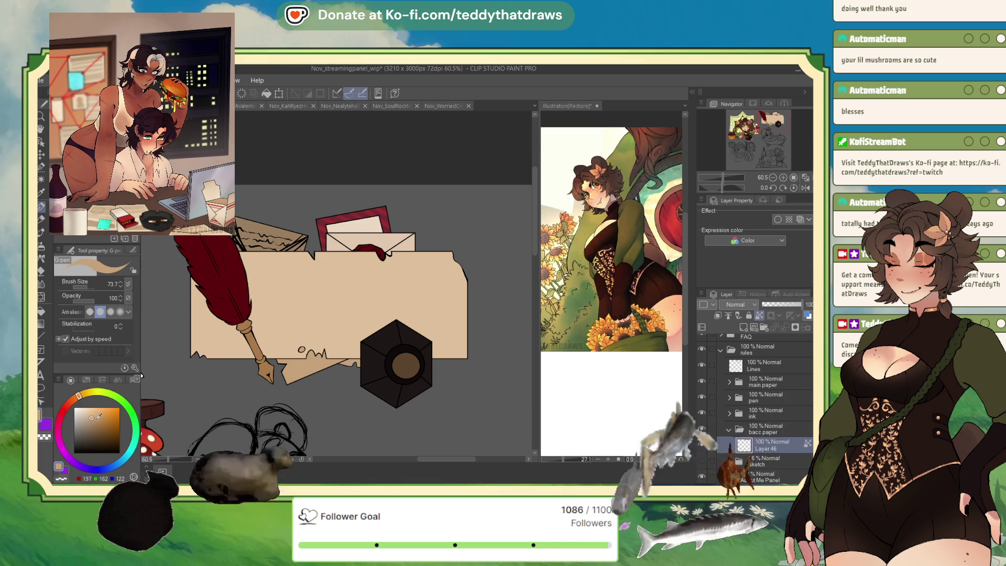
pyautogui.click(99, 420)
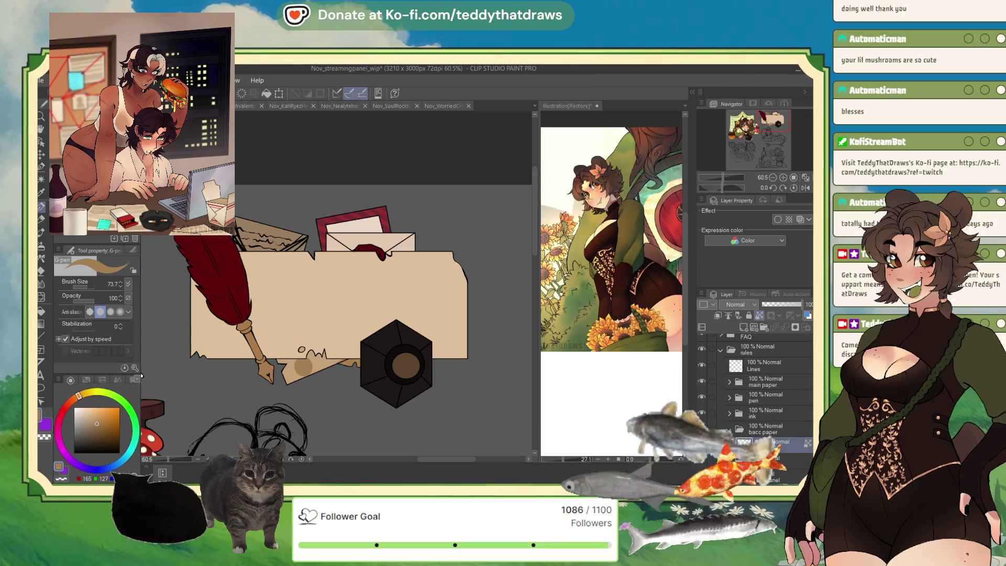
pyautogui.hotkey('ctrl', 'z')
pyautogui.hotkey('ctrl', 'z')
pyautogui.hotkey('ctrl', 'z')
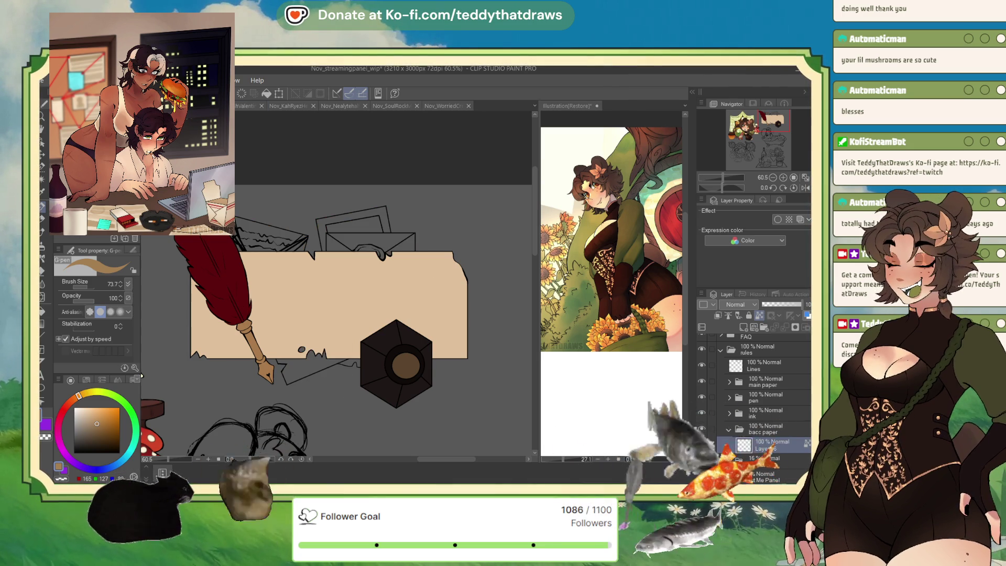
pyautogui.hotkey('ctrl', 'y')
pyautogui.hotkey('ctrl', 'y')
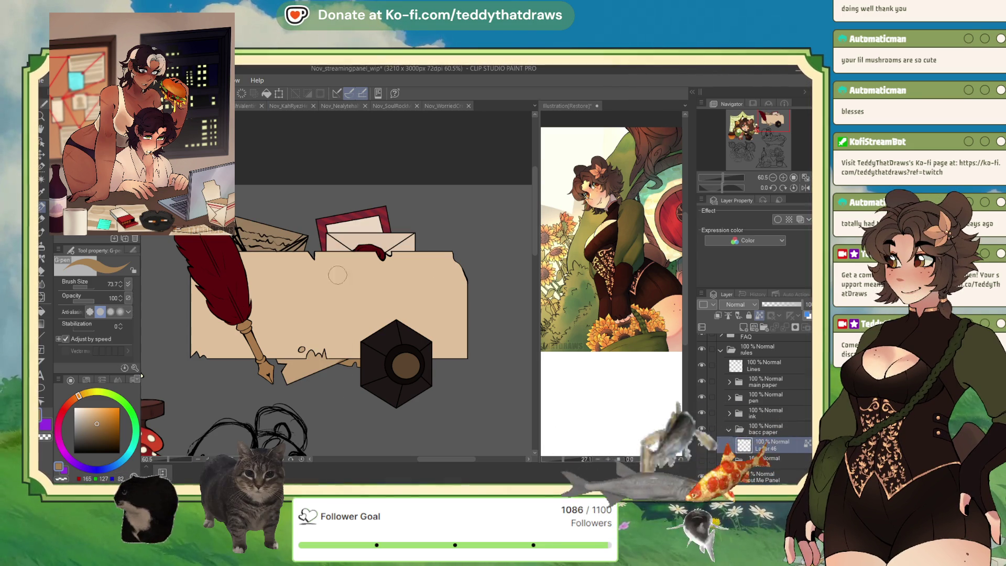
pyautogui.click(301, 367)
pyautogui.keyDown('alt'); pyautogui.click(317, 362); pyautogui.keyUp('alt')
pyautogui.moveTo(293, 369); pyautogui.dragTo(327, 351)
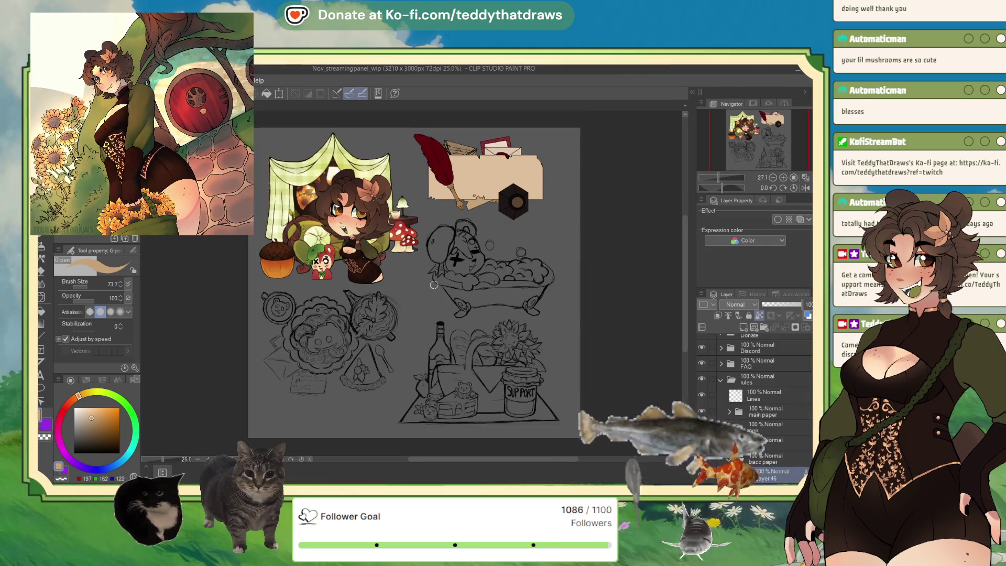
# Zoom in on the parchment, quill and inkwell and select the Lines layer
pyautogui.scroll(4, 434, 285)
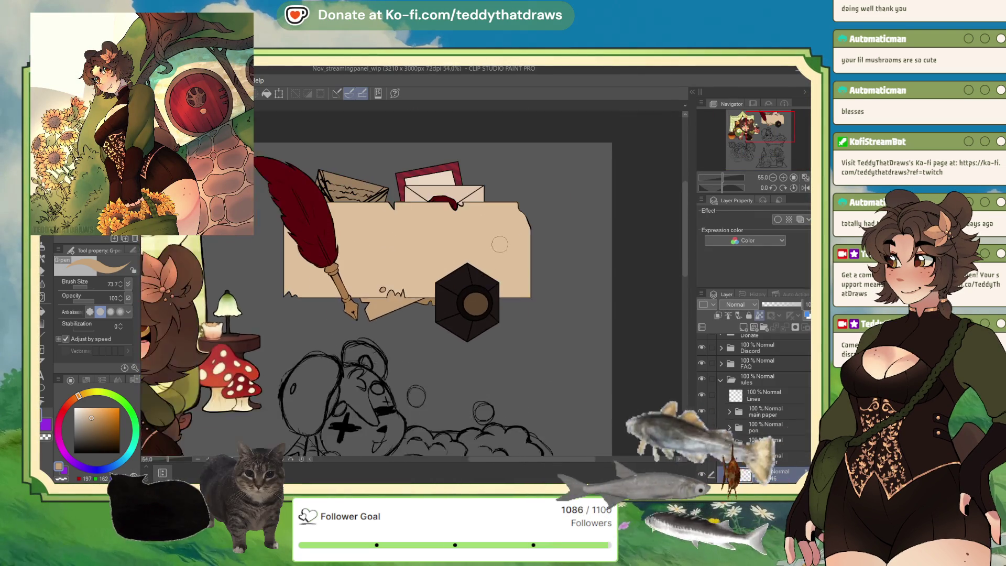
pyautogui.scroll(1, 499, 245)
pyautogui.scroll(-2, 756, 388)
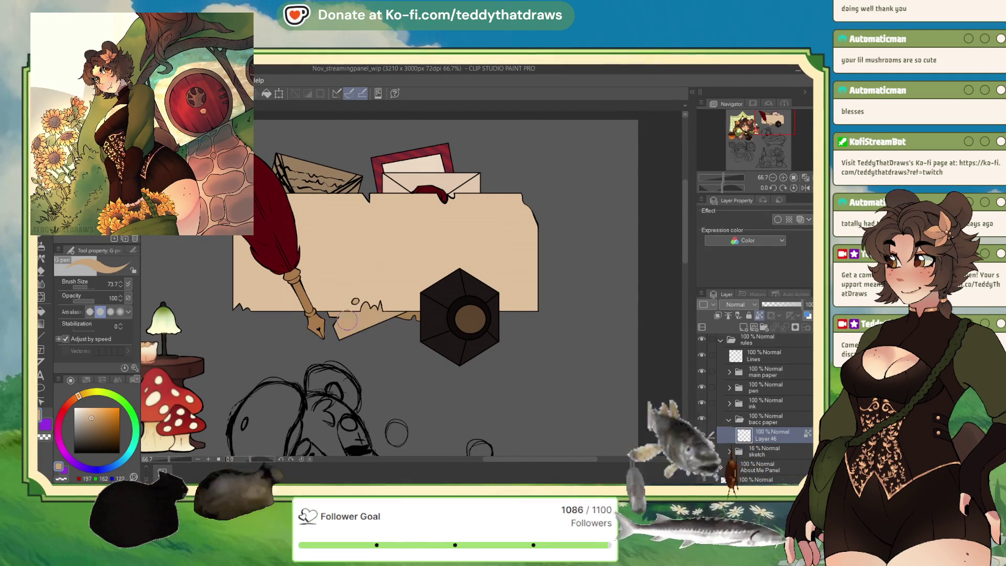
pyautogui.scroll(3, 439, 227)
pyautogui.scroll(-1, 391, 407)
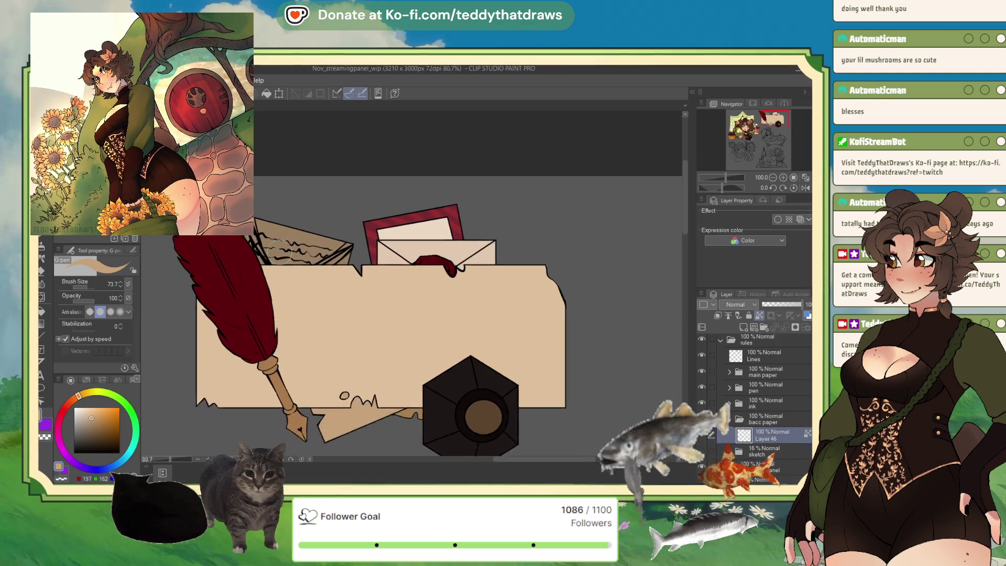
pyautogui.scroll(-1, 325, 366)
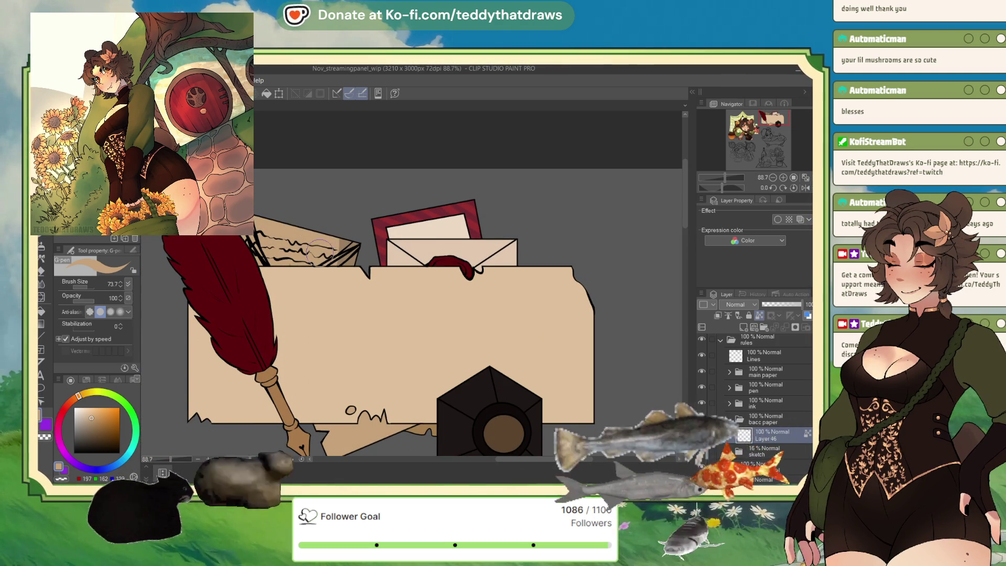
pyautogui.scroll(-4, 346, 246)
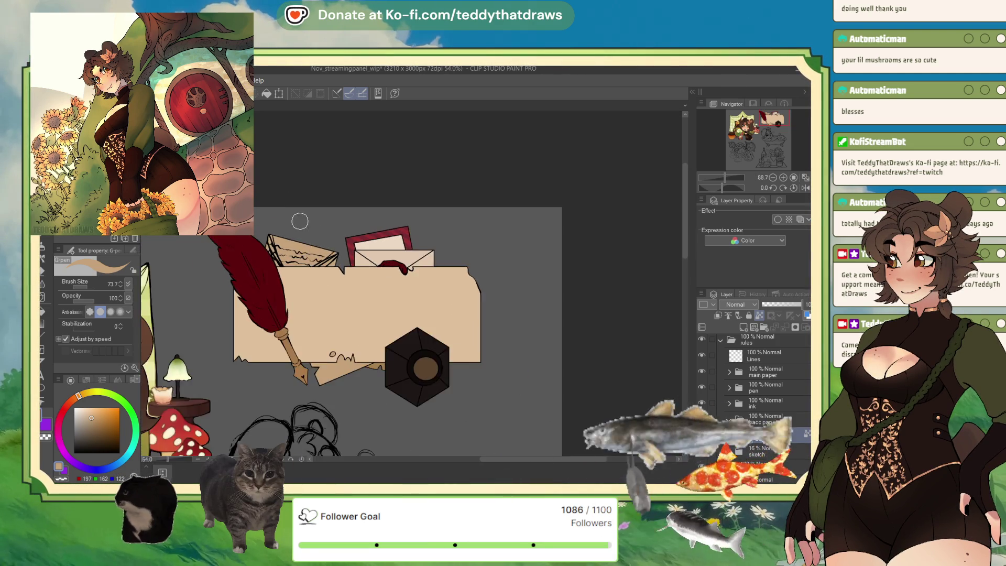
pyautogui.scroll(5, 300, 223)
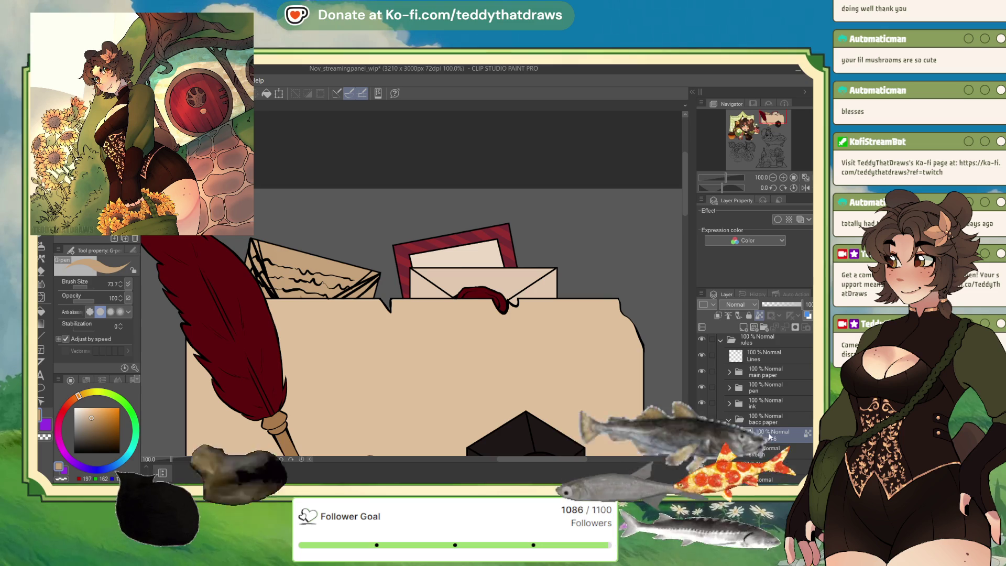
pyautogui.click(765, 355)
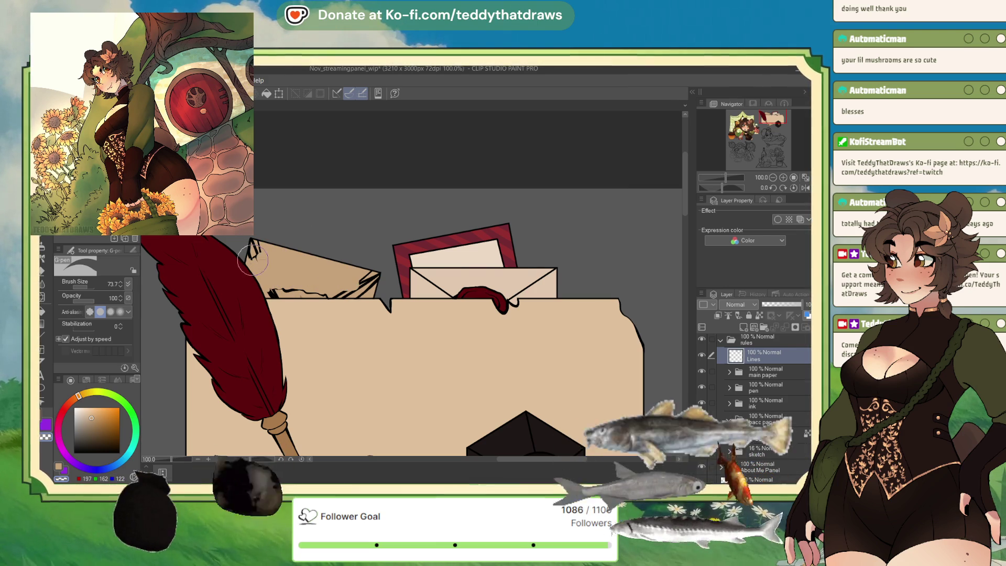
# Mirror and rotate the view, then paint tan over stray marks along the paper corner and edge
pyautogui.click(805, 188)
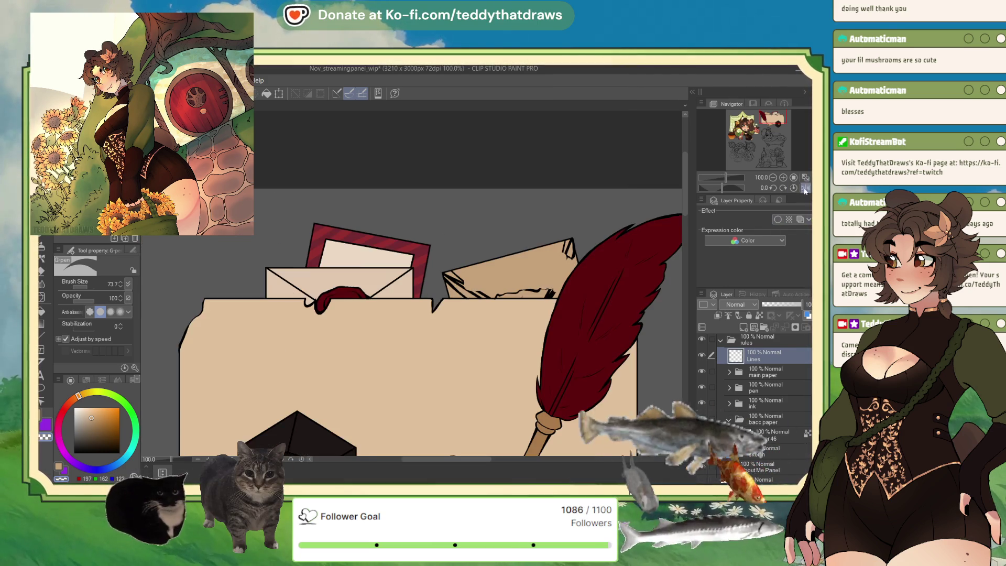
pyautogui.moveTo(718, 190); pyautogui.dragTo(707, 189)
pyautogui.scroll(-4, 550, 262)
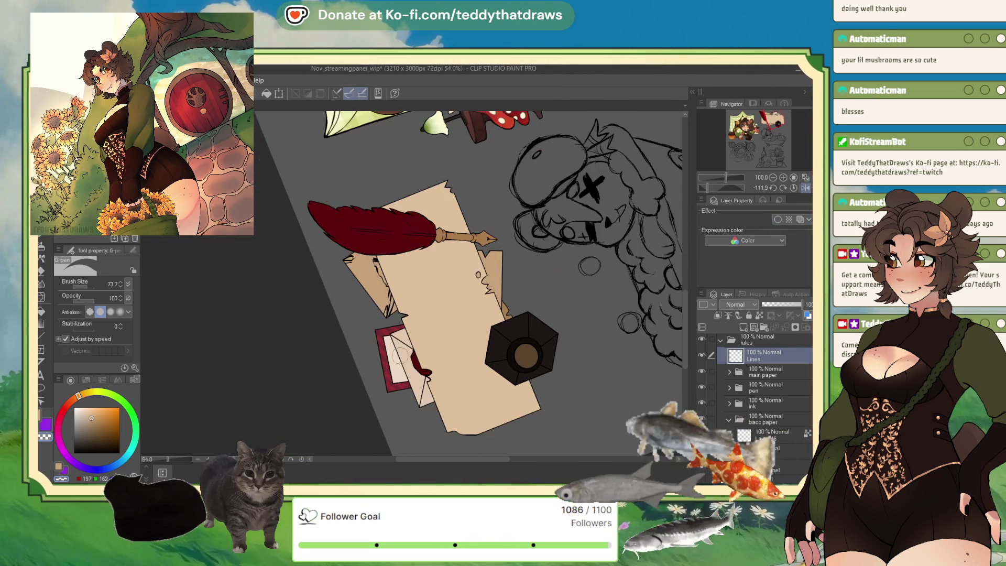
pyautogui.scroll(3, 346, 283)
pyautogui.scroll(5, 311, 236)
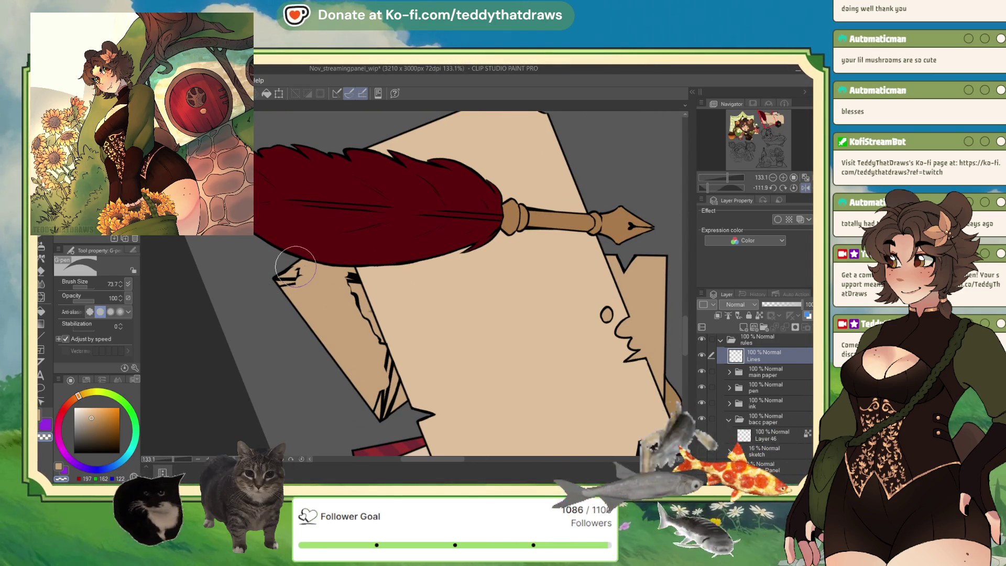
pyautogui.moveTo(287, 273); pyautogui.dragTo(297, 283)
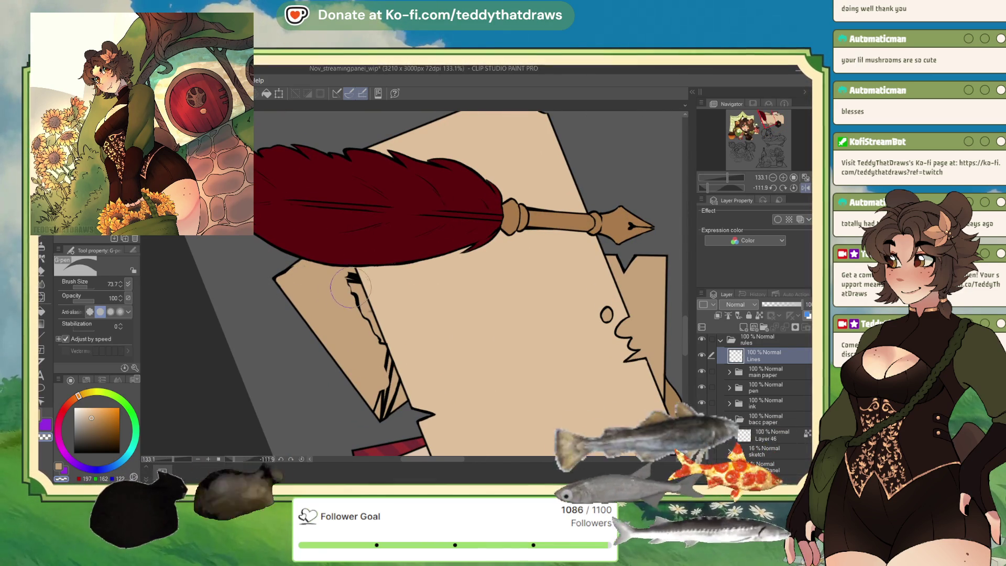
pyautogui.moveTo(353, 273); pyautogui.dragTo(392, 380)
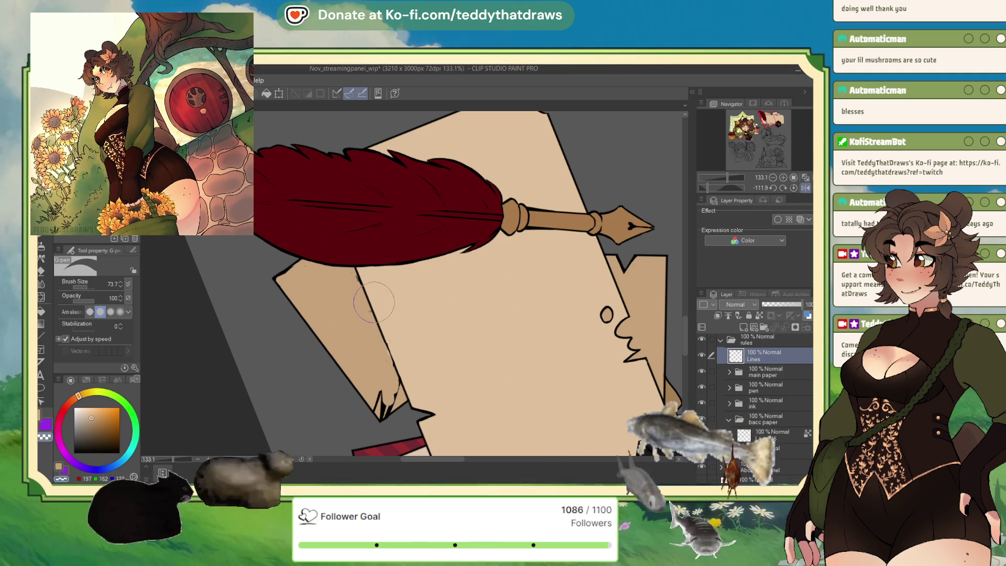
# With a smaller brush, cover the remaining marks at the paper tip in tan, then select Layer 46
pyautogui.moveTo(87, 287); pyautogui.dragTo(84, 288)
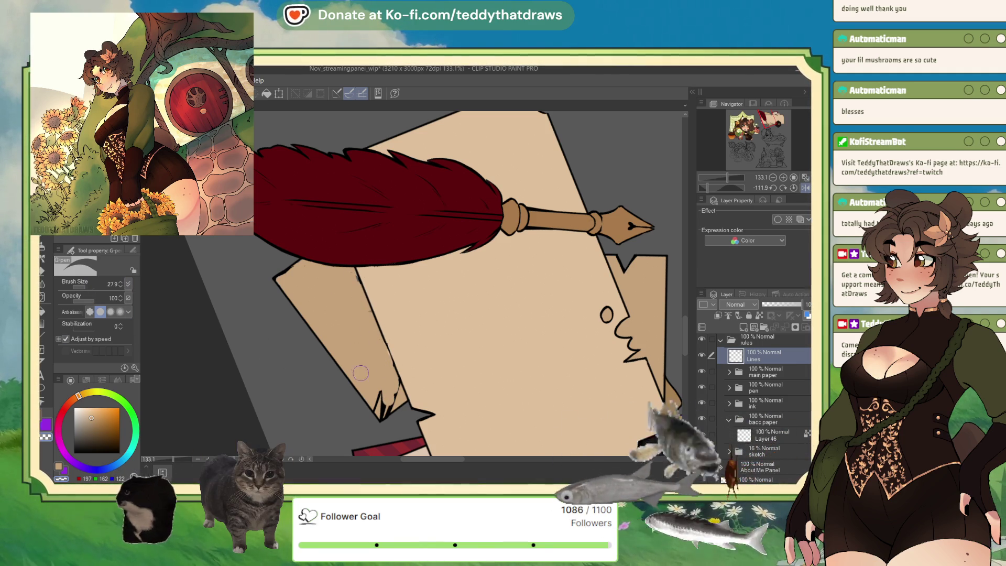
pyautogui.moveTo(378, 392); pyautogui.dragTo(380, 416)
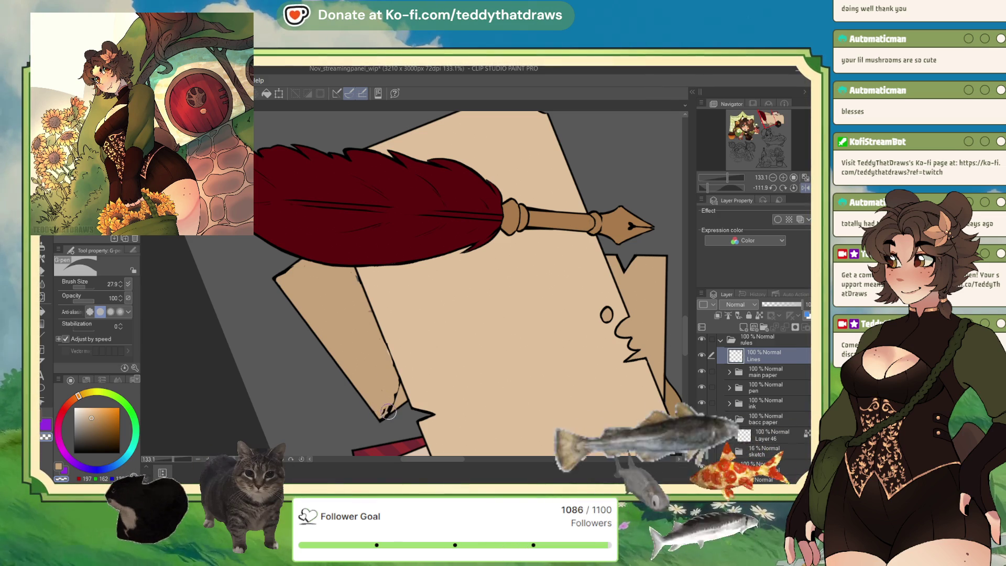
pyautogui.moveTo(388, 412); pyautogui.dragTo(383, 410)
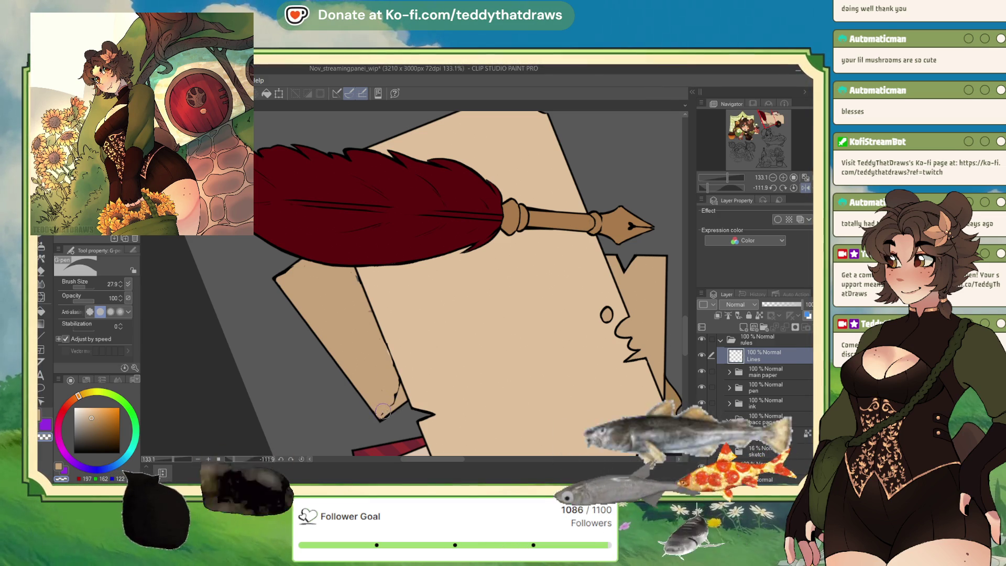
pyautogui.hotkey('ctrl', 'z')
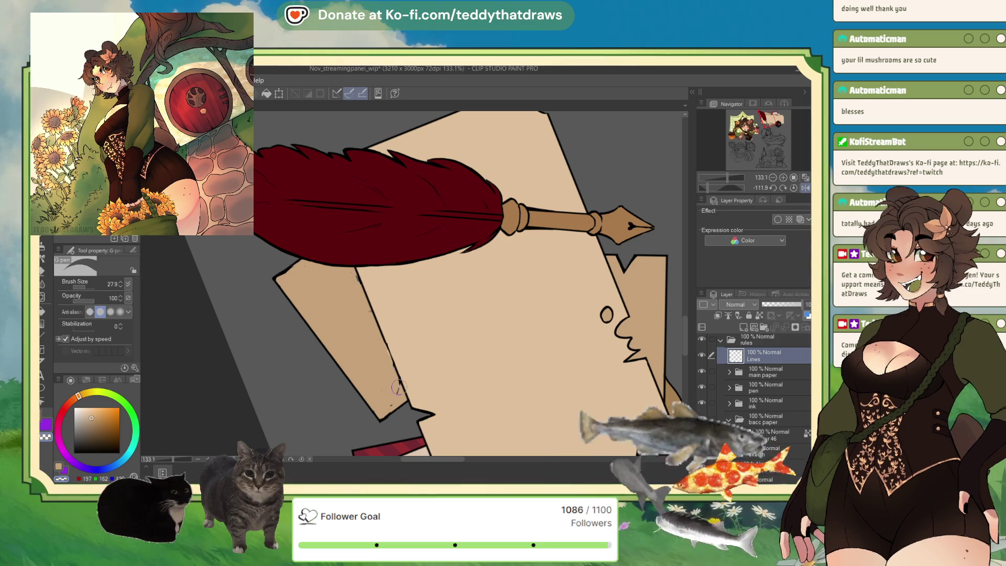
pyautogui.moveTo(397, 378); pyautogui.dragTo(383, 412)
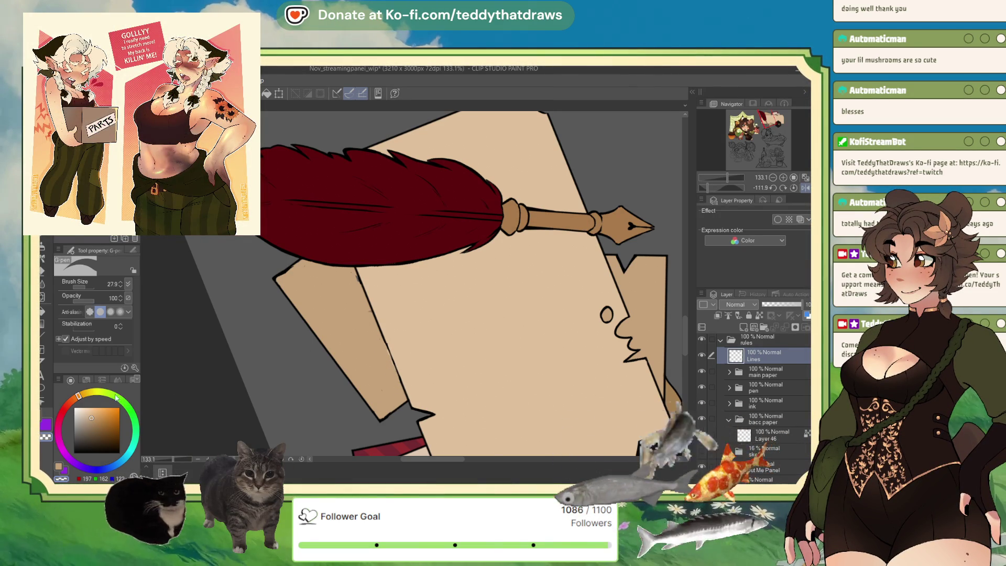
pyautogui.click(74, 452)
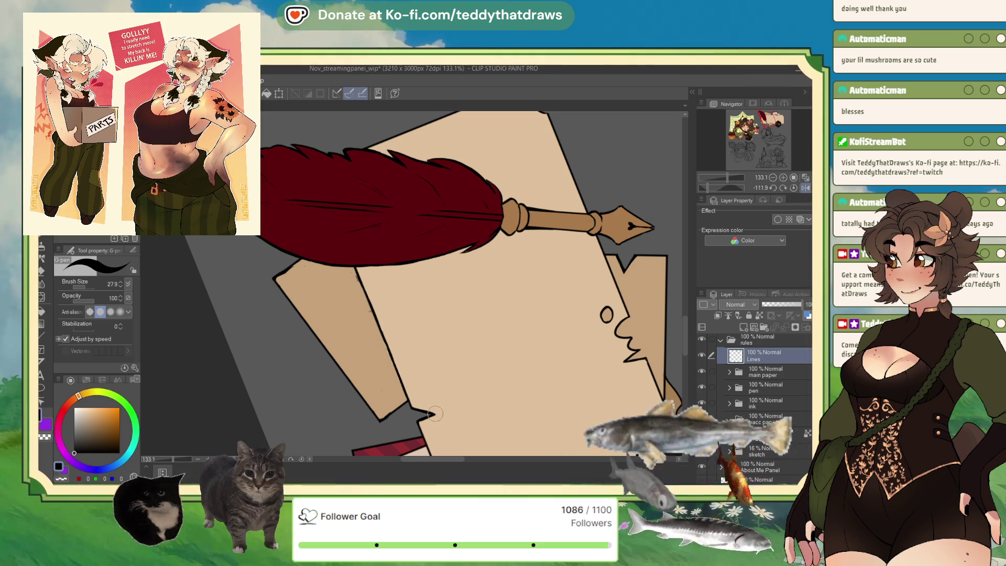
pyautogui.keyDown('alt'); pyautogui.click(483, 368); pyautogui.keyUp('alt')
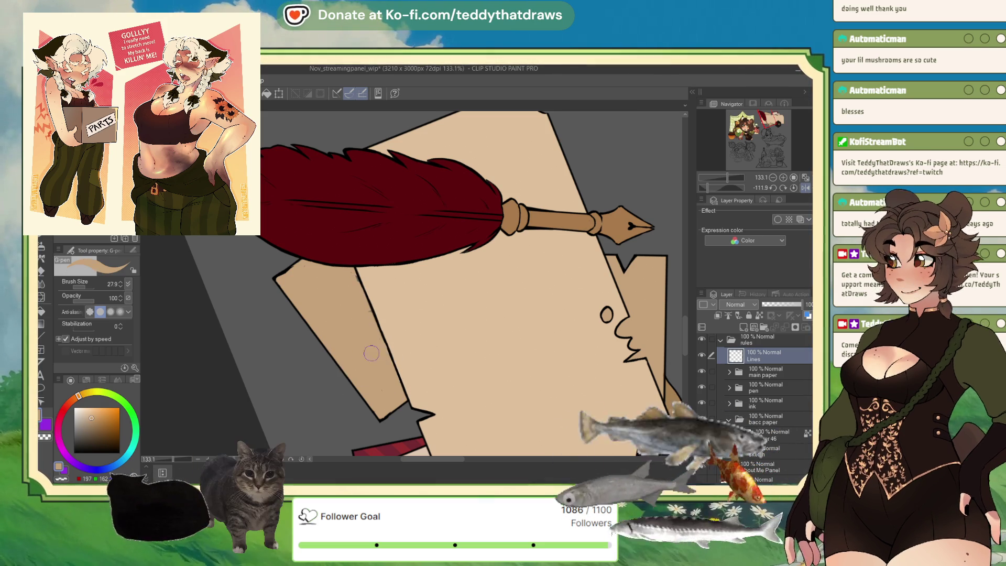
pyautogui.click(775, 435)
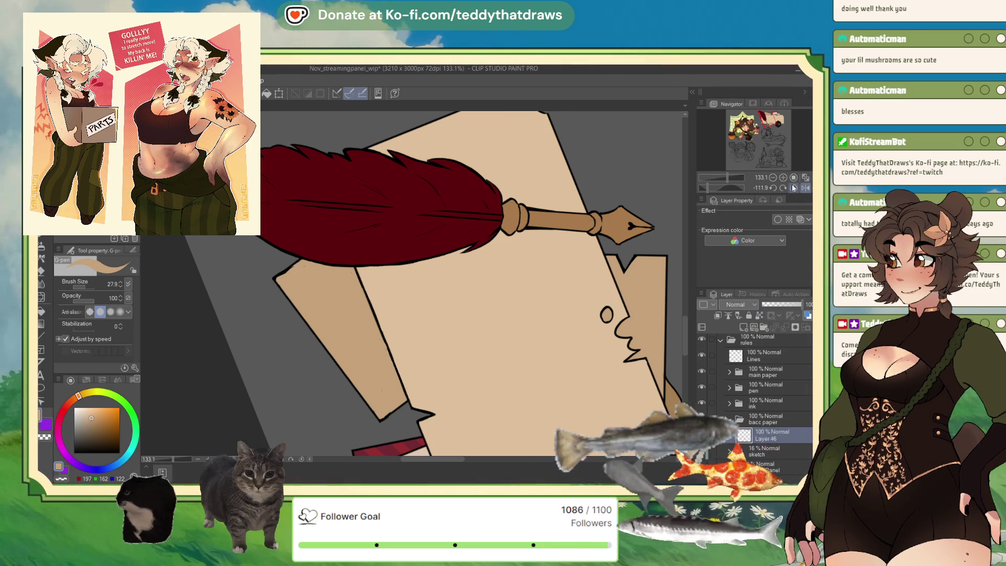
# Turn the view back upright and sample the paper's lighter beige
pyautogui.click(795, 187)
pyautogui.scroll(-5, 385, 225)
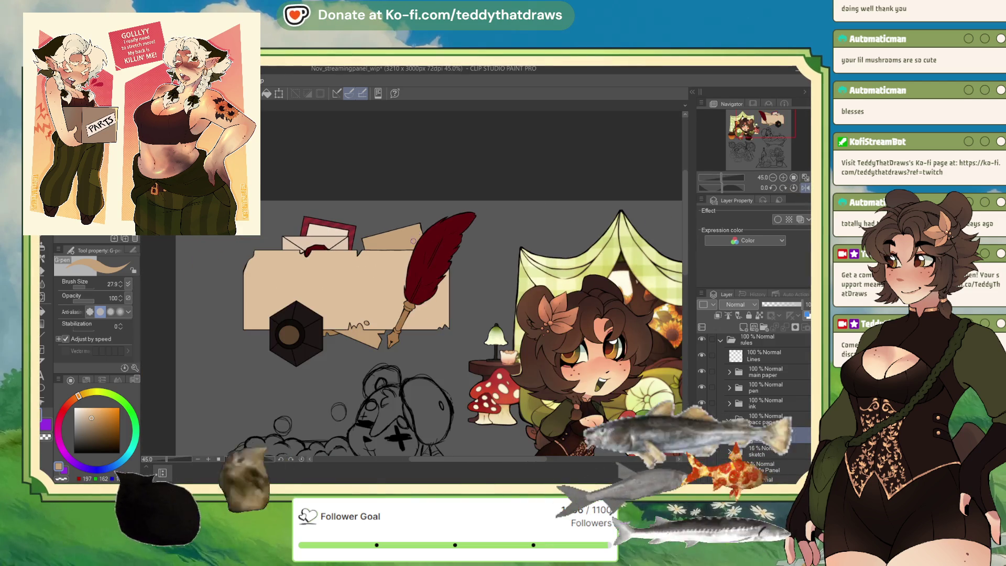
pyautogui.scroll(3, 385, 225)
pyautogui.scroll(2, 286, 215)
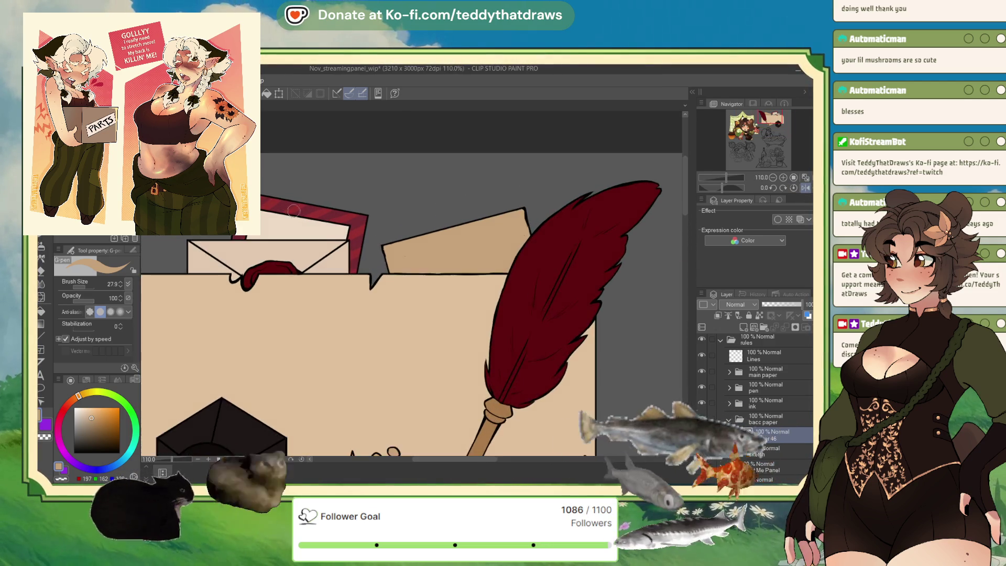
pyautogui.keyDown('alt'); pyautogui.click(460, 361); pyautogui.keyUp('alt')
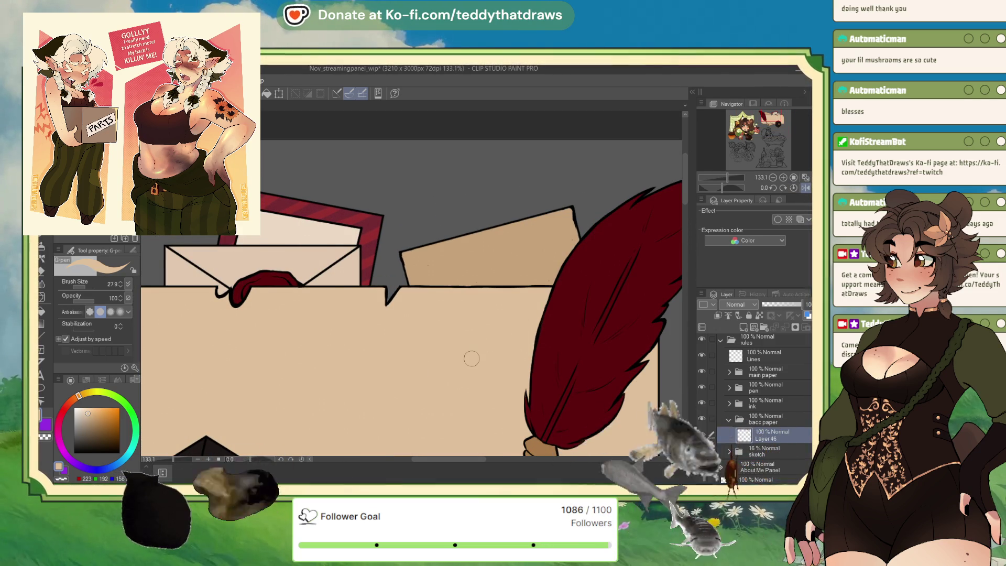
# Auto-select the envelope, fill it with a pale cream colour, and clear the selection
pyautogui.press('m')
pyautogui.press('w')
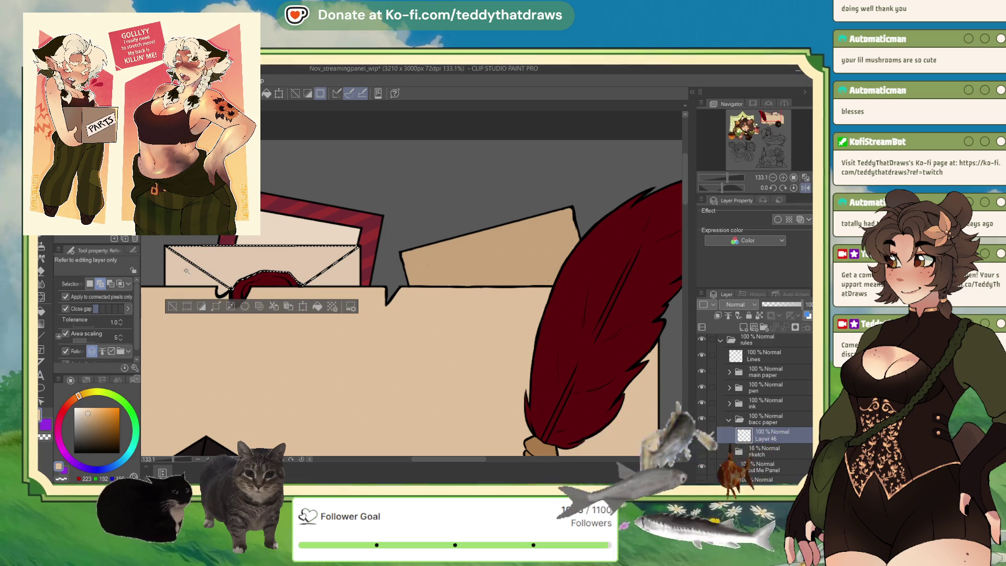
pyautogui.click(188, 270)
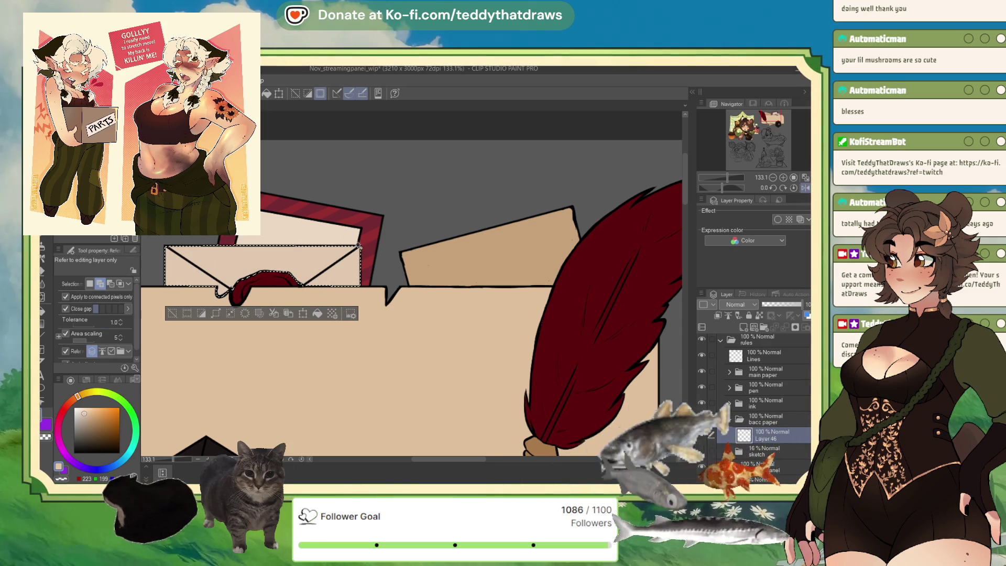
pyautogui.click(91, 418)
pyautogui.click(84, 415)
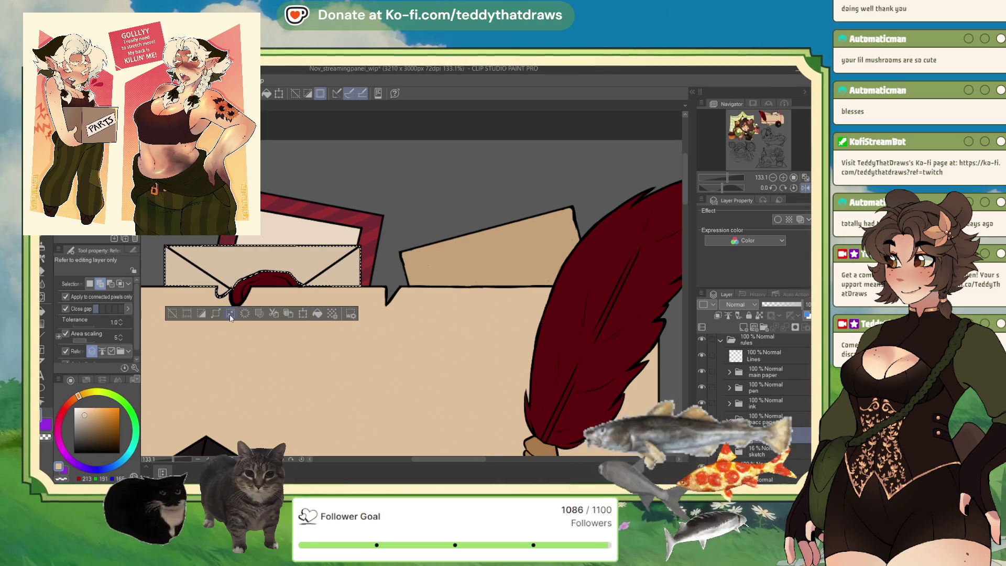
pyautogui.click(89, 410)
pyautogui.click(87, 412)
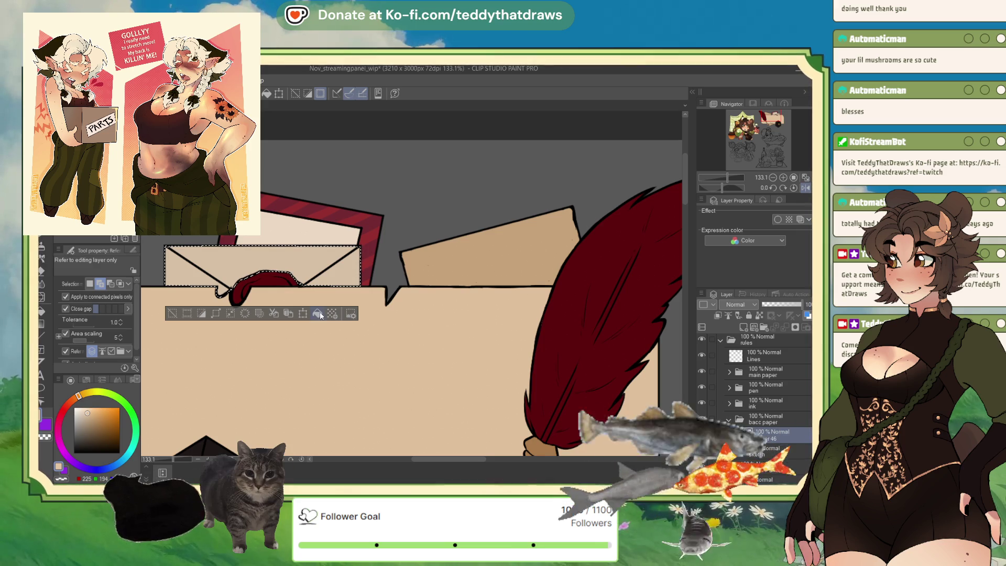
pyautogui.click(89, 409)
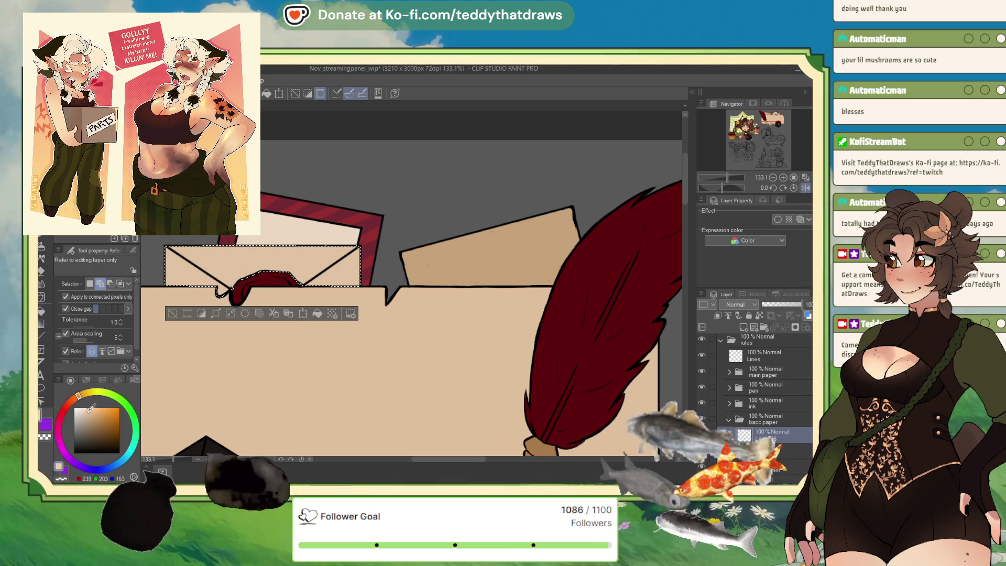
pyautogui.click(316, 314)
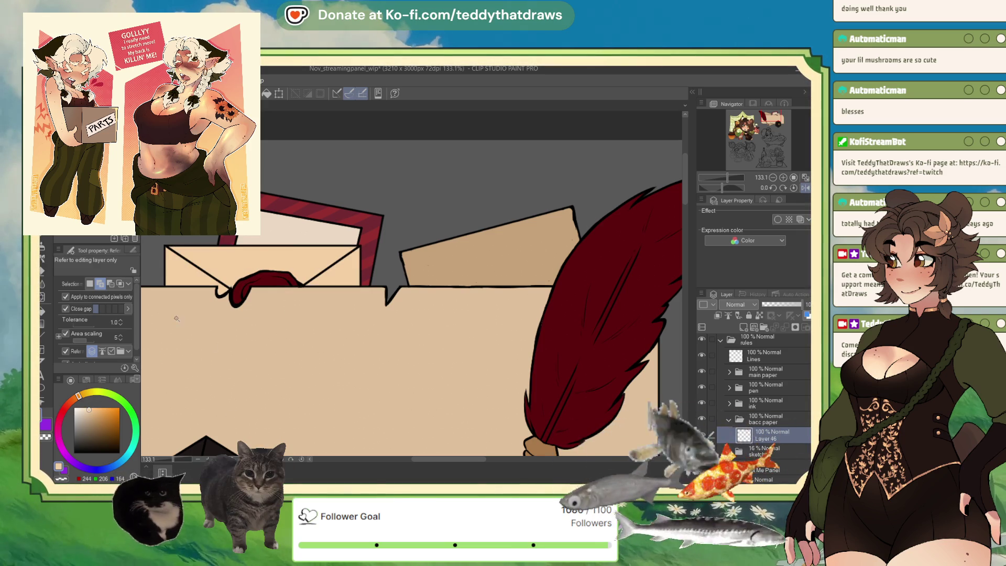
pyautogui.click(298, 231)
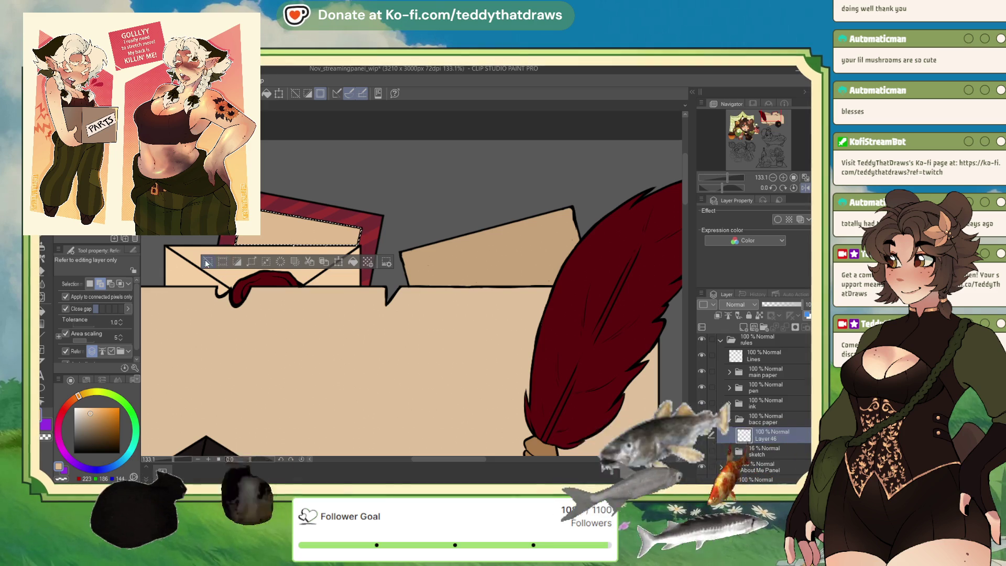
pyautogui.hotkey('ctrl', 'd')
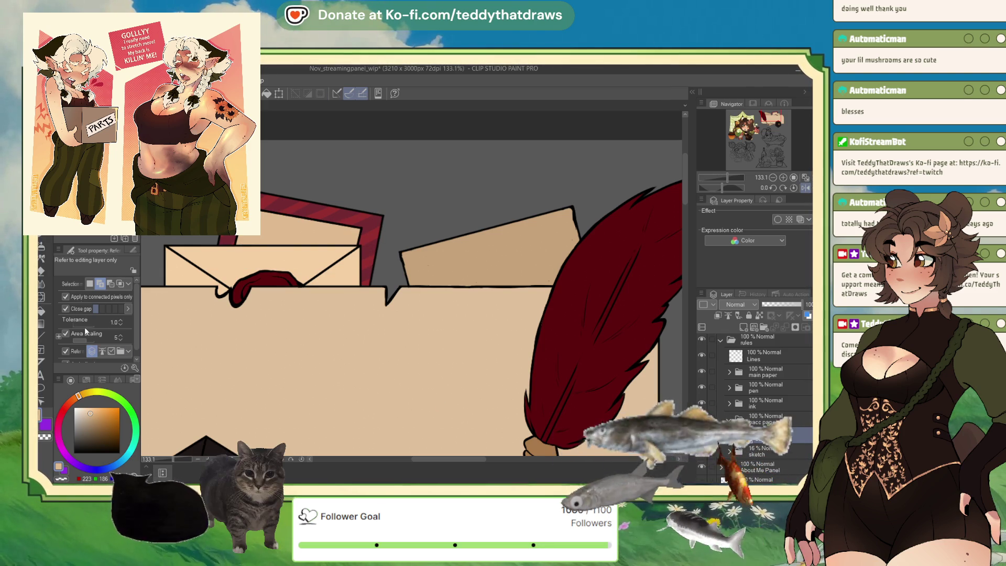
# Switch to the G-pen and set its brush size to 60.7
pyautogui.press('p')
pyautogui.click(85, 287)
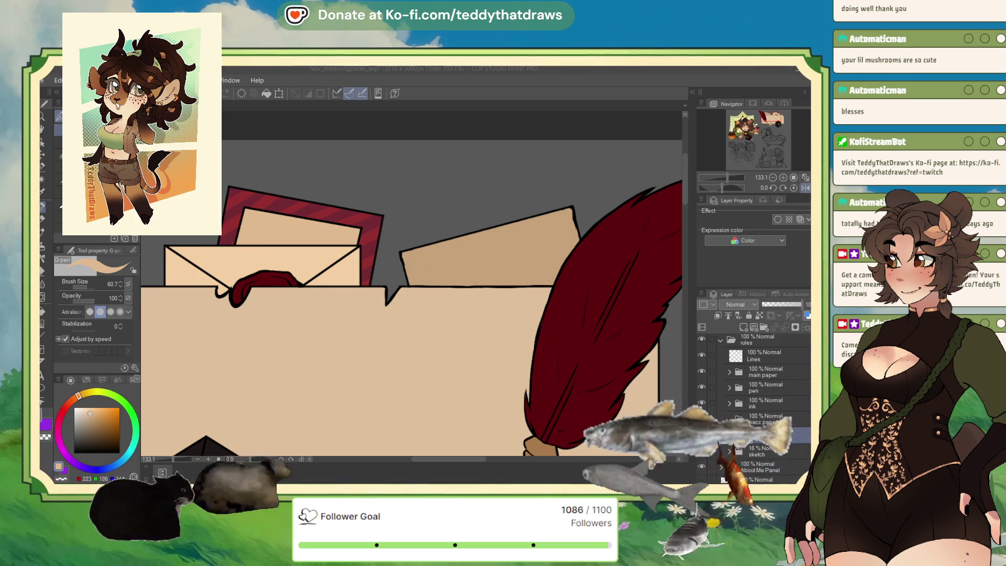
# After discarding a green test stroke, paint sampled paper tan over the red frame behind the envelope
pyautogui.scroll(-3, 304, 168)
pyautogui.scroll(3, 304, 165)
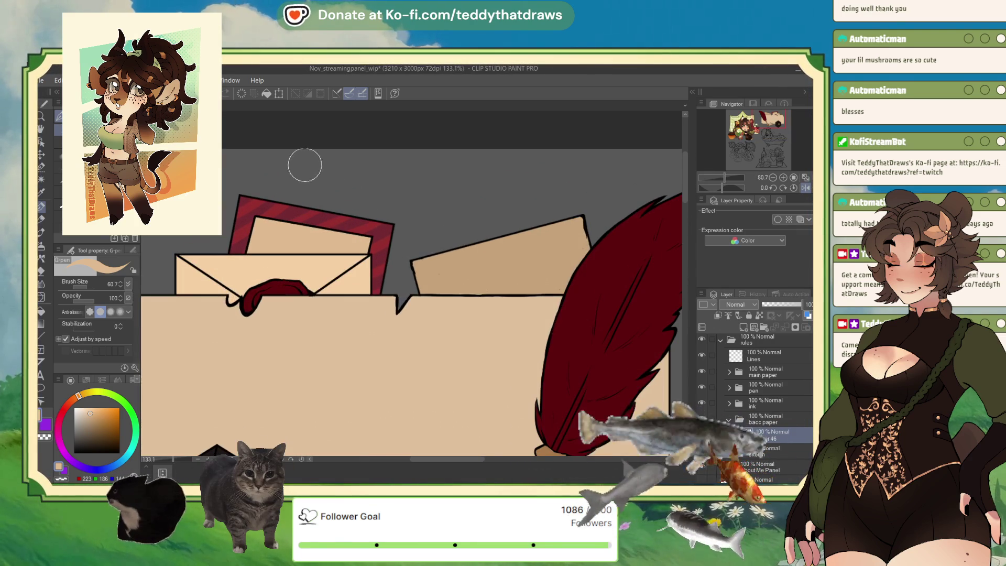
pyautogui.click(125, 402)
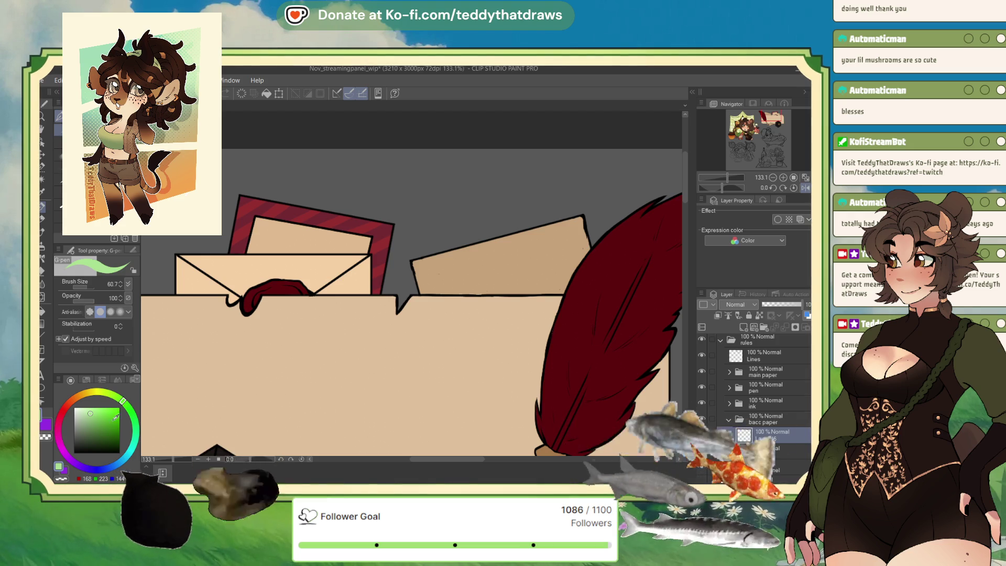
pyautogui.click(112, 397)
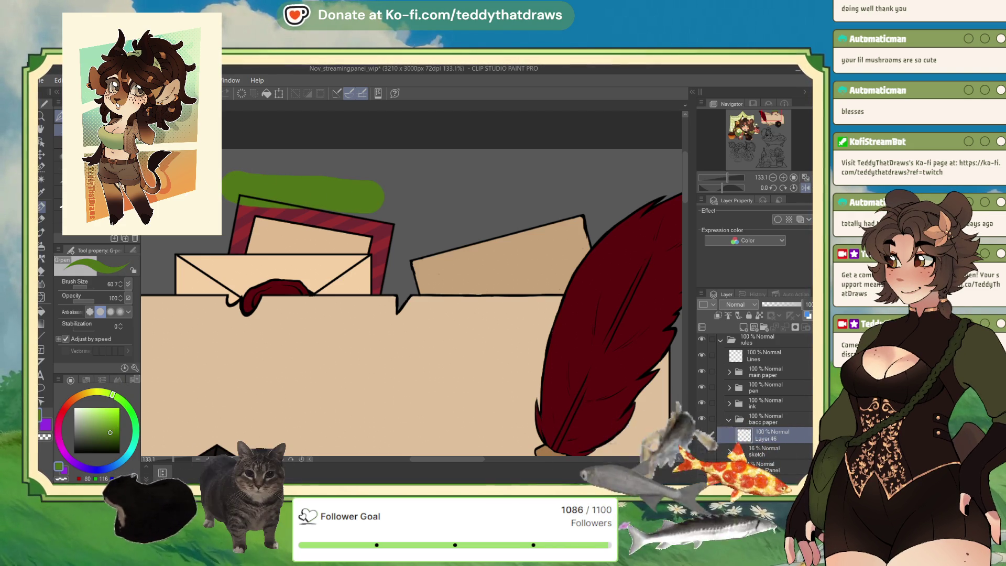
pyautogui.hotkey('ctrl', 'z')
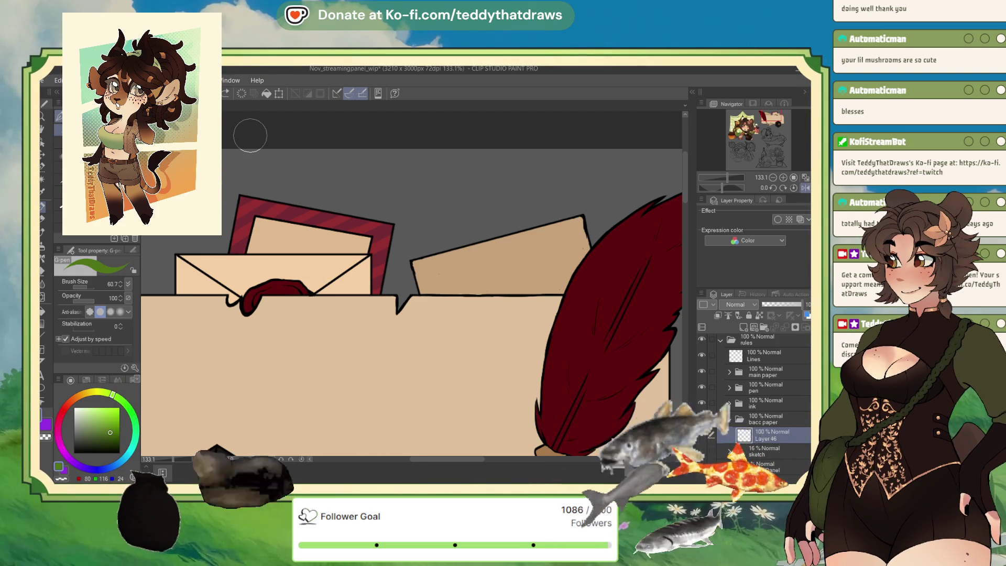
pyautogui.keyDown('alt'); pyautogui.click(335, 367); pyautogui.keyUp('alt')
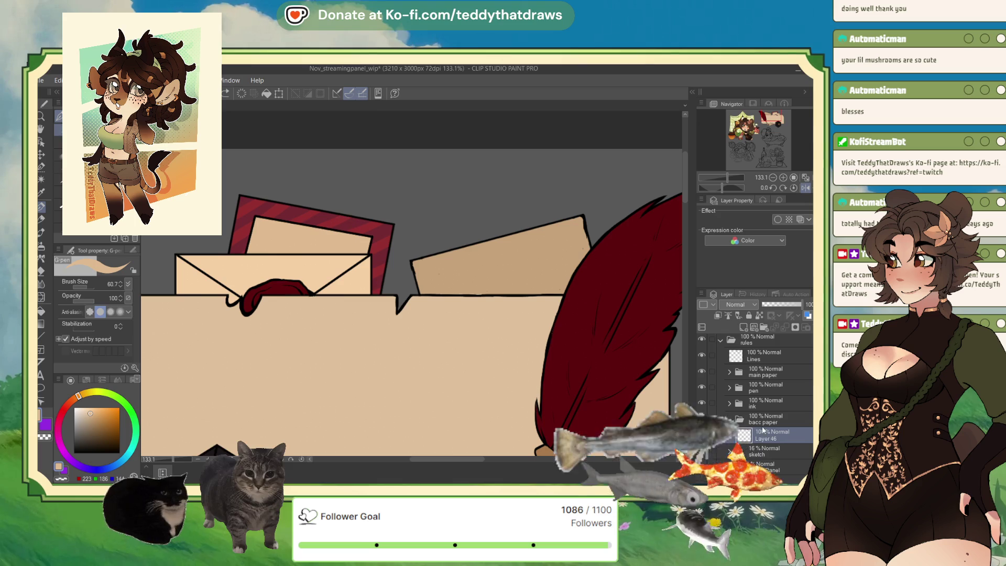
pyautogui.moveTo(253, 203)
pyautogui.mouseDown()
pyautogui.moveTo(338, 218)
pyautogui.moveTo(385, 244)
pyautogui.mouseUp()
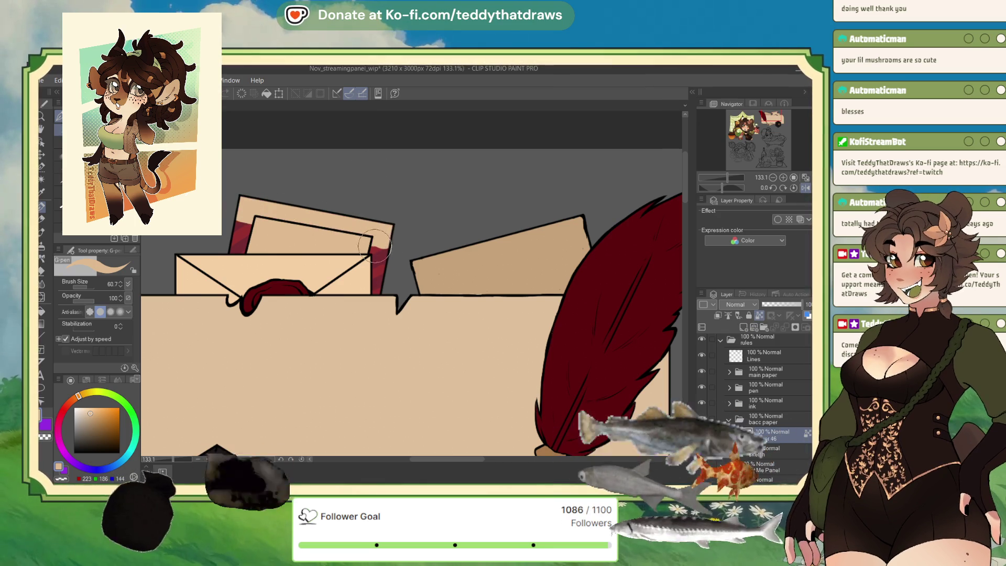
pyautogui.moveTo(377, 262); pyautogui.dragTo(377, 289)
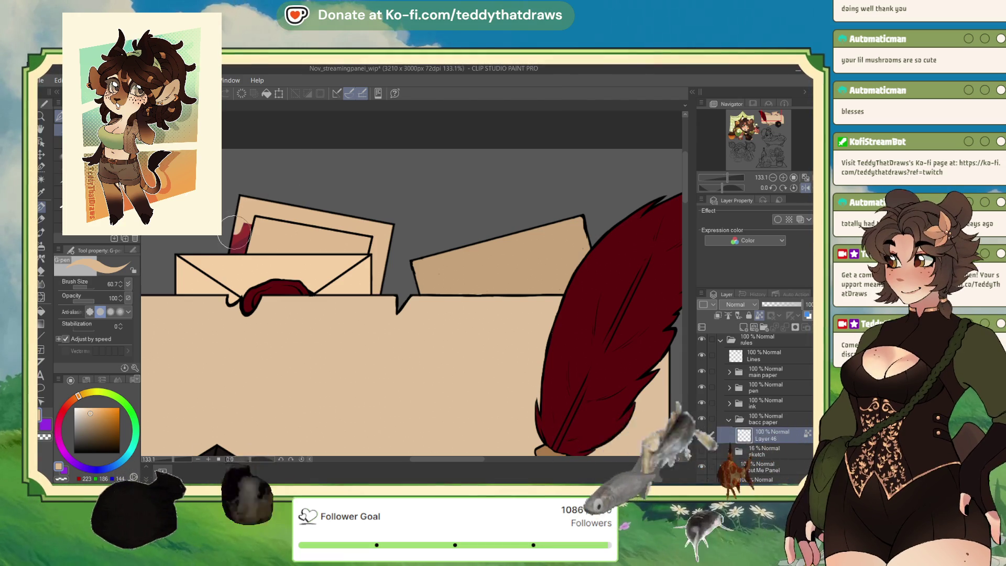
pyautogui.moveTo(231, 247); pyautogui.dragTo(237, 225)
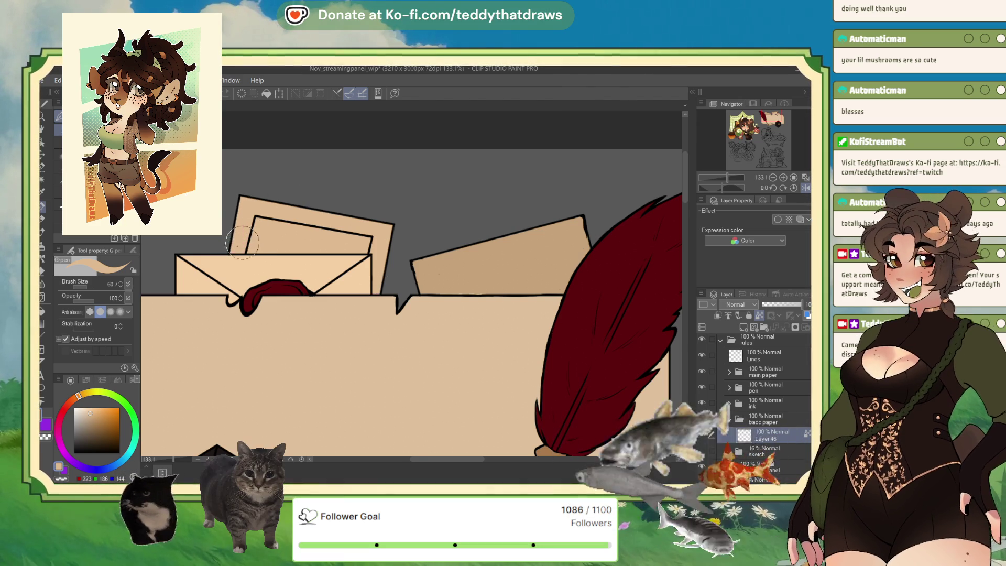
# Select the frame area behind the envelope and fill it with dark green on a new layer
pyautogui.press('w')
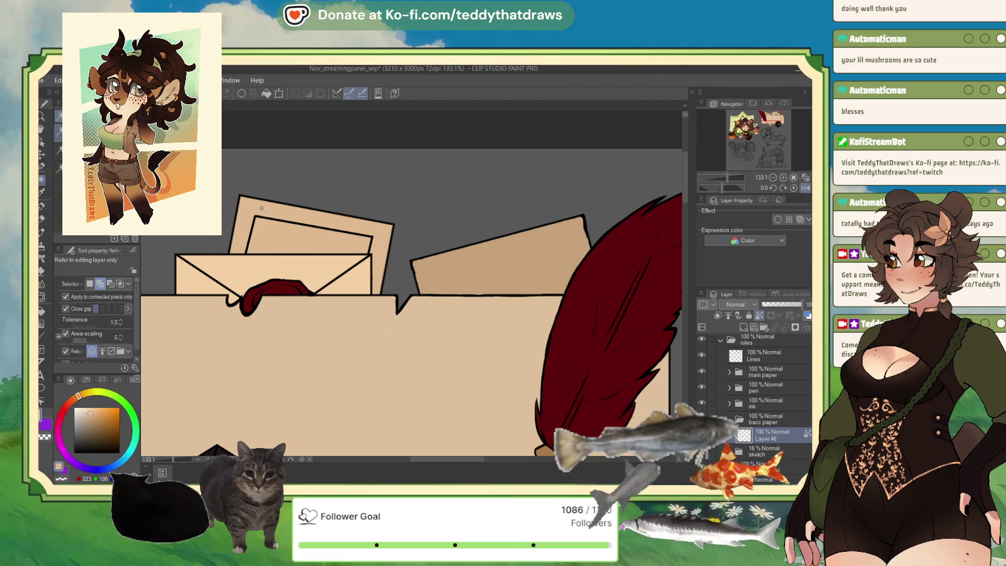
pyautogui.click(463, 300)
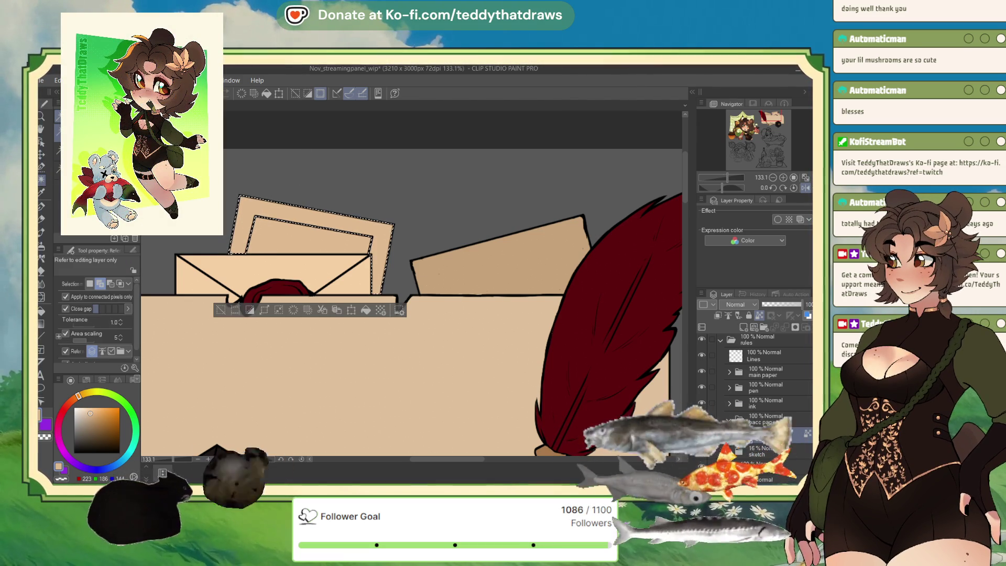
pyautogui.click(743, 327)
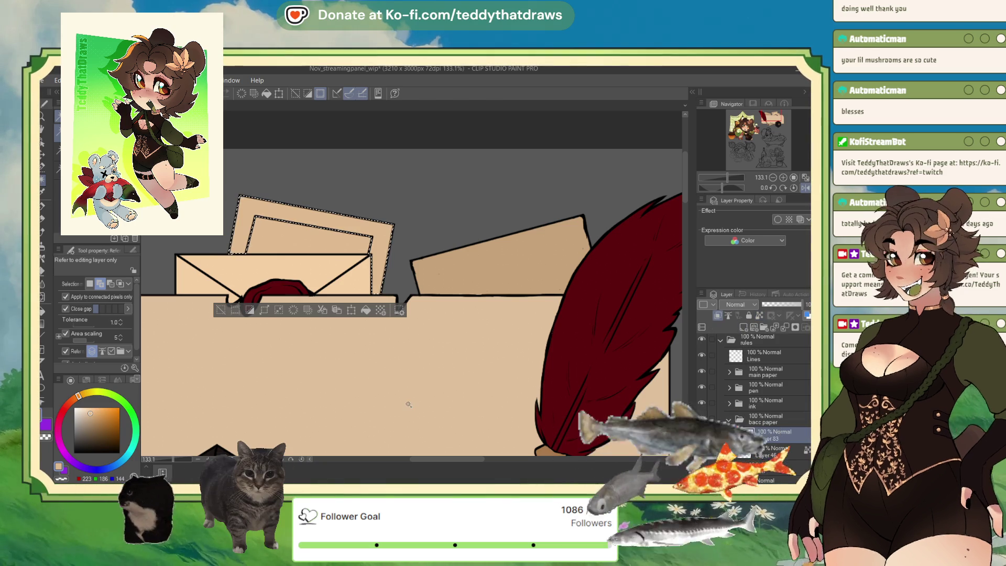
pyautogui.click(108, 396)
pyautogui.click(112, 393)
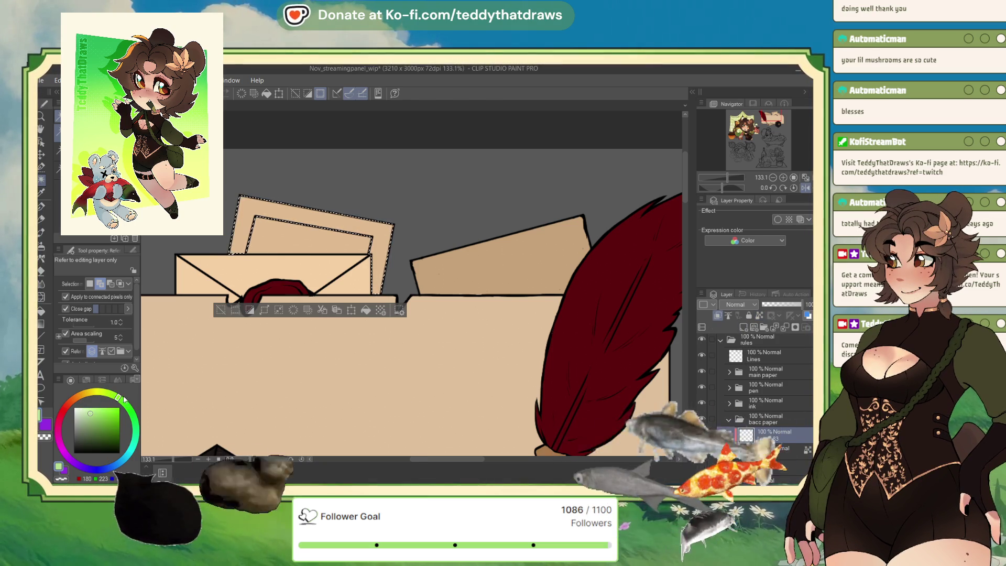
pyautogui.moveTo(107, 419); pyautogui.dragTo(109, 423)
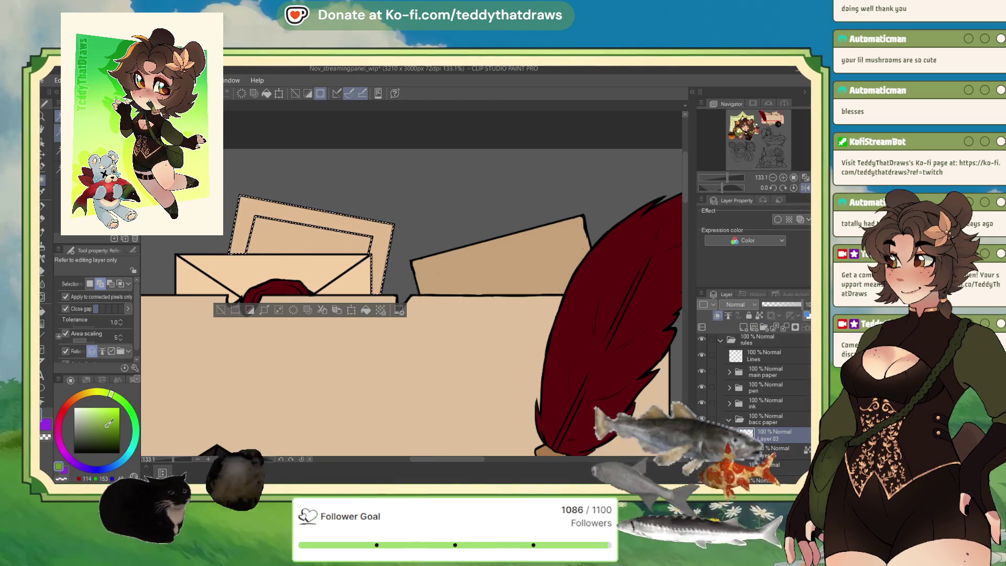
pyautogui.click(366, 311)
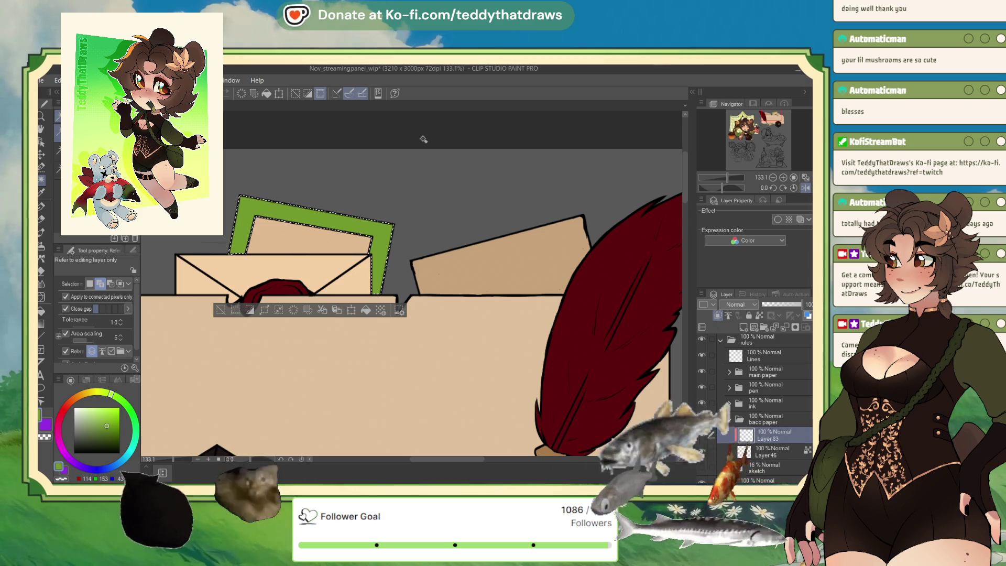
# Refill the frame area with the box's sampled beige, then deselect
pyautogui.scroll(-2, 420, 139)
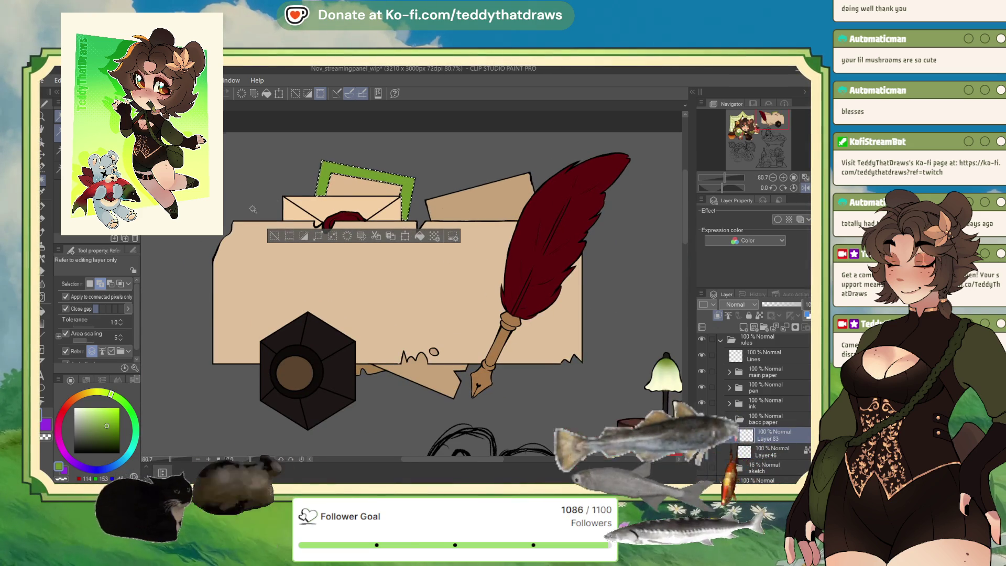
pyautogui.scroll(-1, 327, 208)
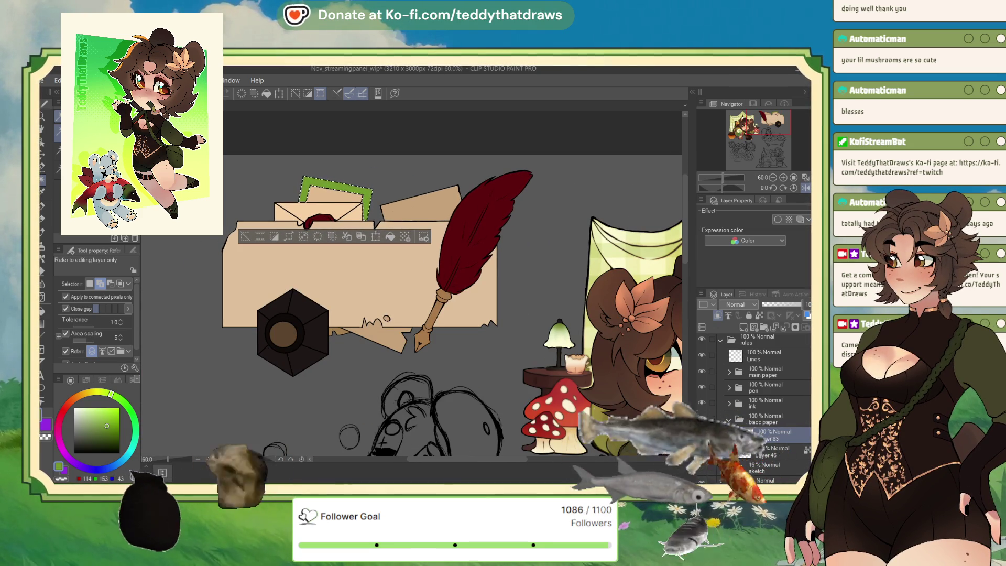
pyautogui.scroll(-1, 450, 304)
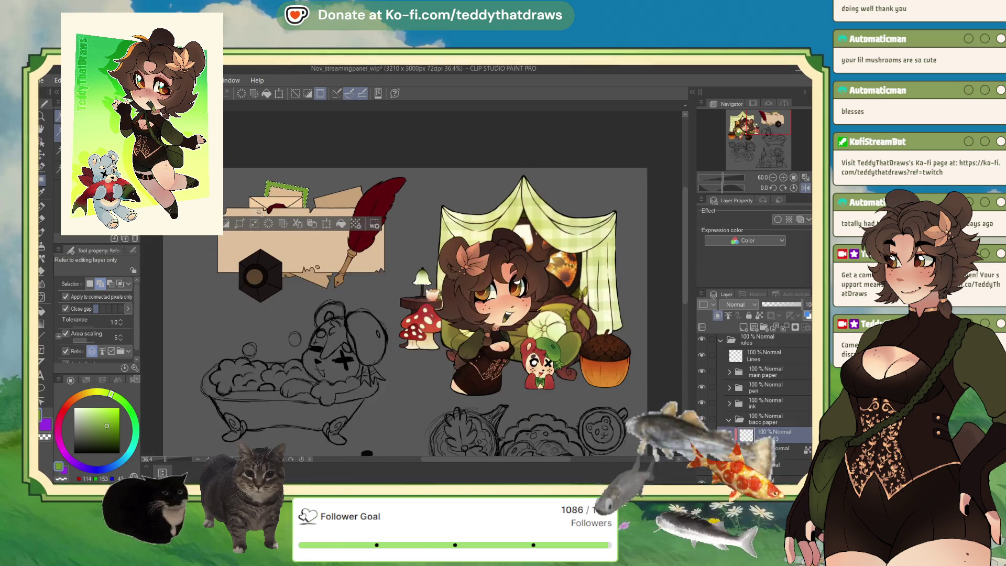
pyautogui.scroll(5, 273, 203)
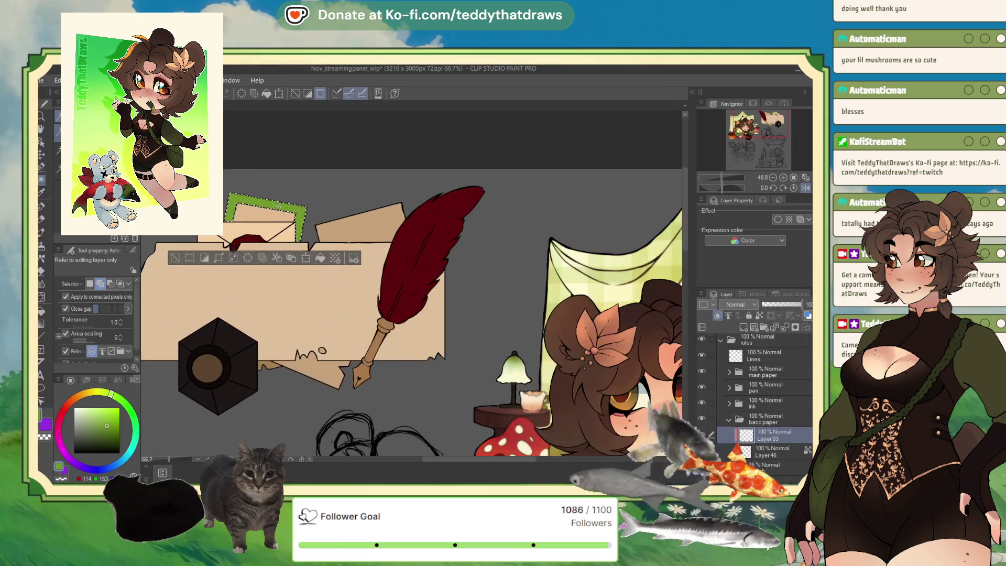
pyautogui.scroll(1, 273, 201)
pyautogui.keyDown('alt'); pyautogui.click(363, 312); pyautogui.keyUp('alt')
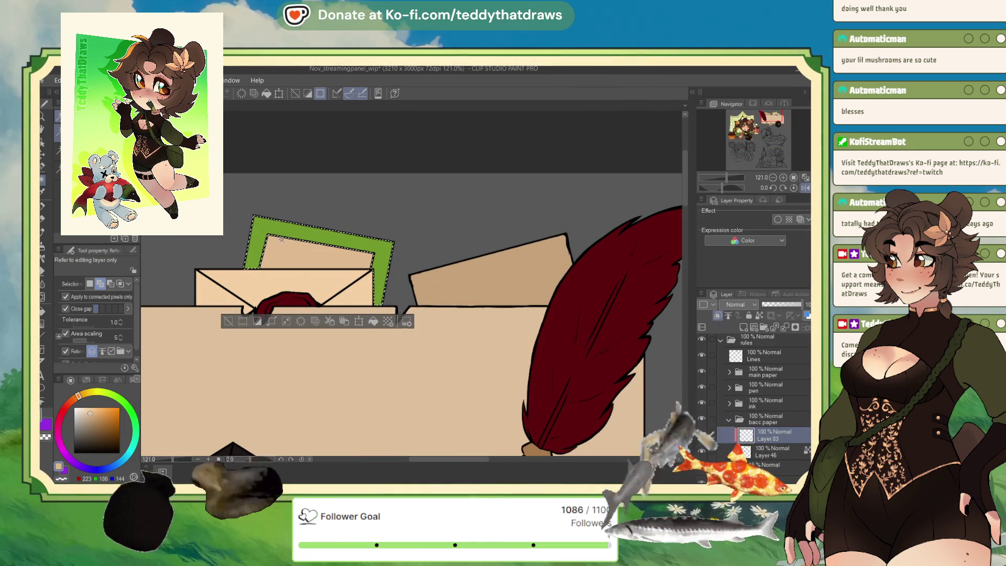
pyautogui.click(335, 230)
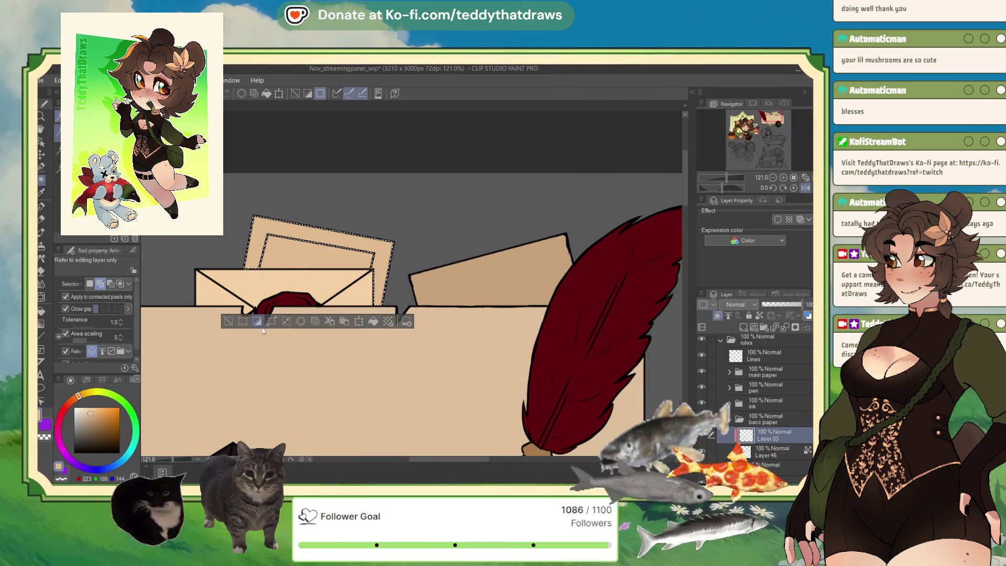
pyautogui.hotkey('ctrl', 'd')
# Select the card inside the top envelope and fill it with a light cream
pyautogui.scroll(-5, 313, 210)
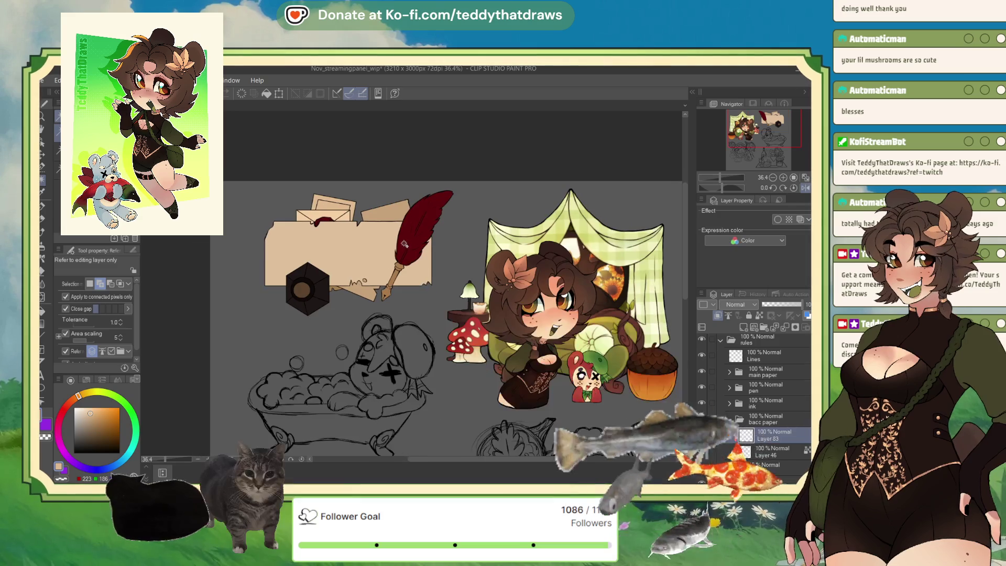
pyautogui.scroll(2, 356, 207)
pyautogui.click(327, 229)
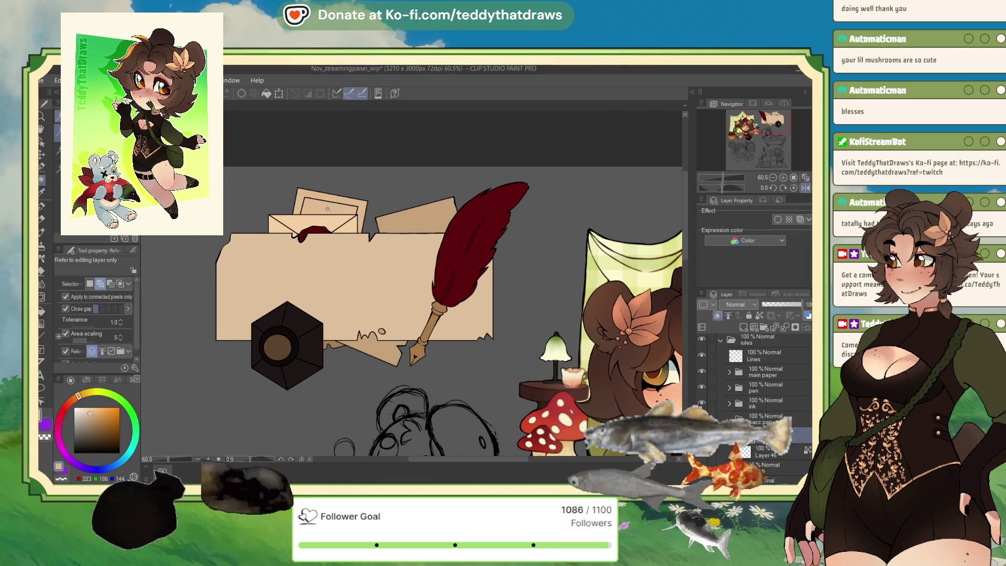
pyautogui.scroll(1, 324, 176)
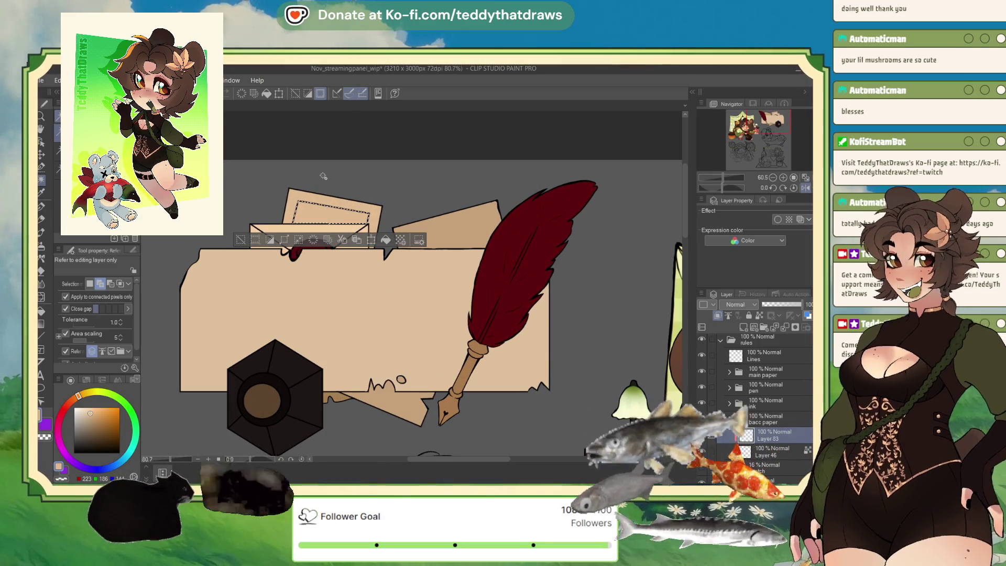
pyautogui.click(79, 413)
pyautogui.click(386, 240)
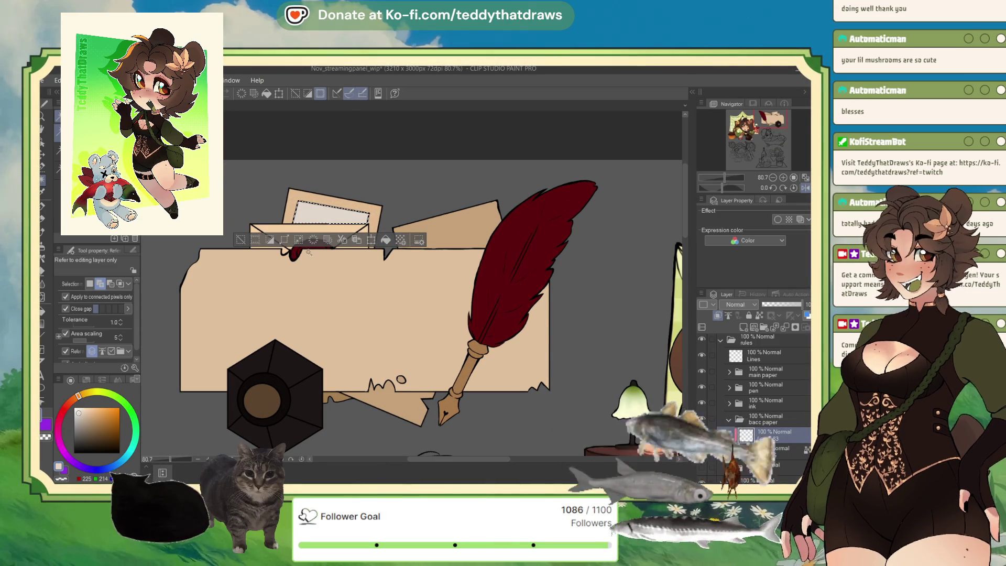
pyautogui.click(79, 407)
# Lighten the tan colour to an even paler cream and drop the card selection
pyautogui.click(90, 414)
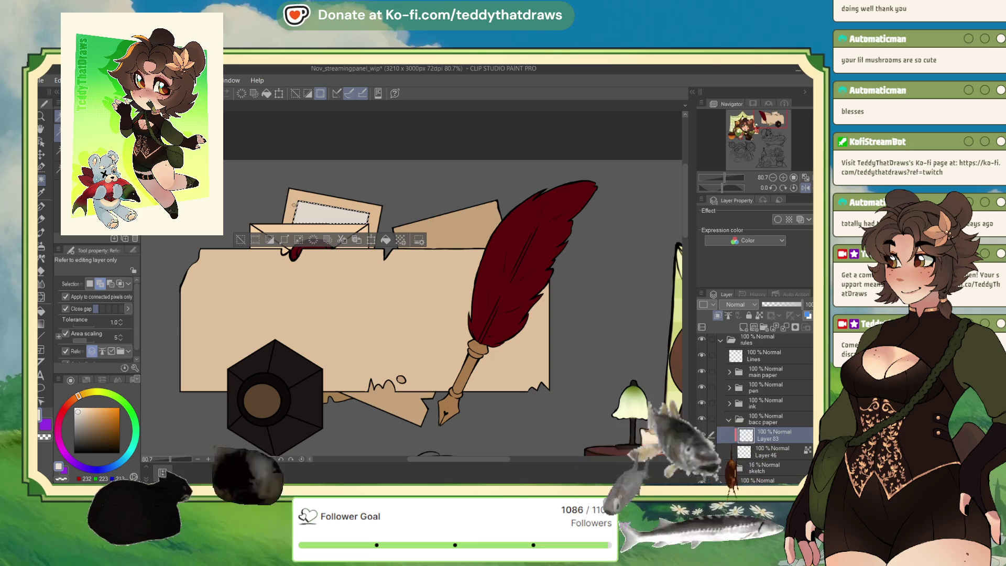
pyautogui.click(81, 414)
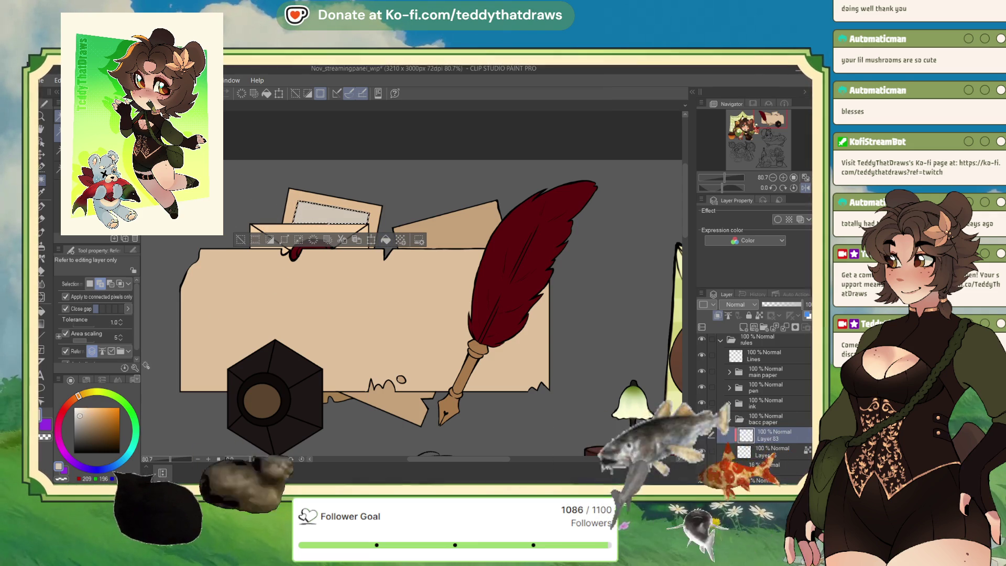
pyautogui.click(82, 409)
pyautogui.click(82, 407)
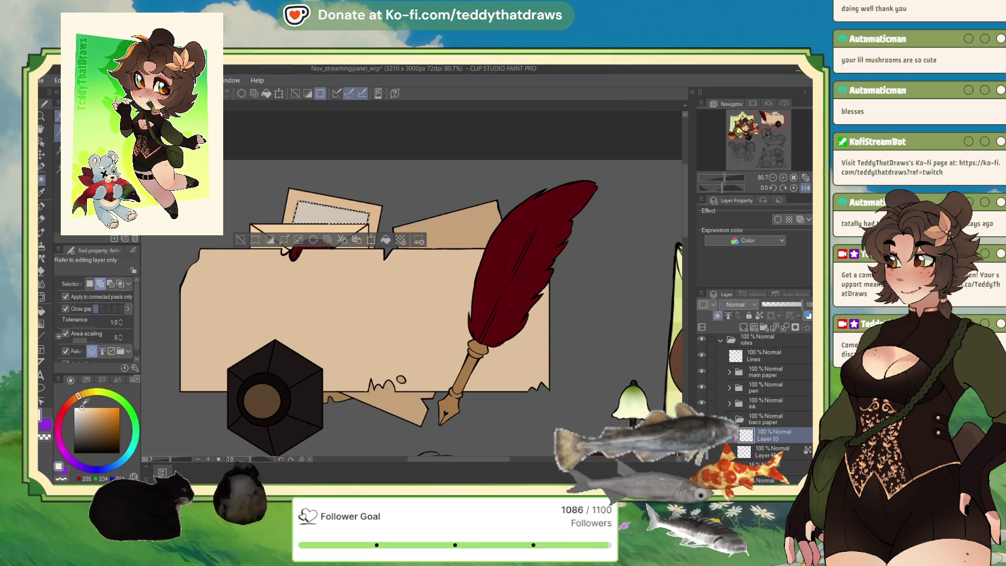
pyautogui.click(242, 244)
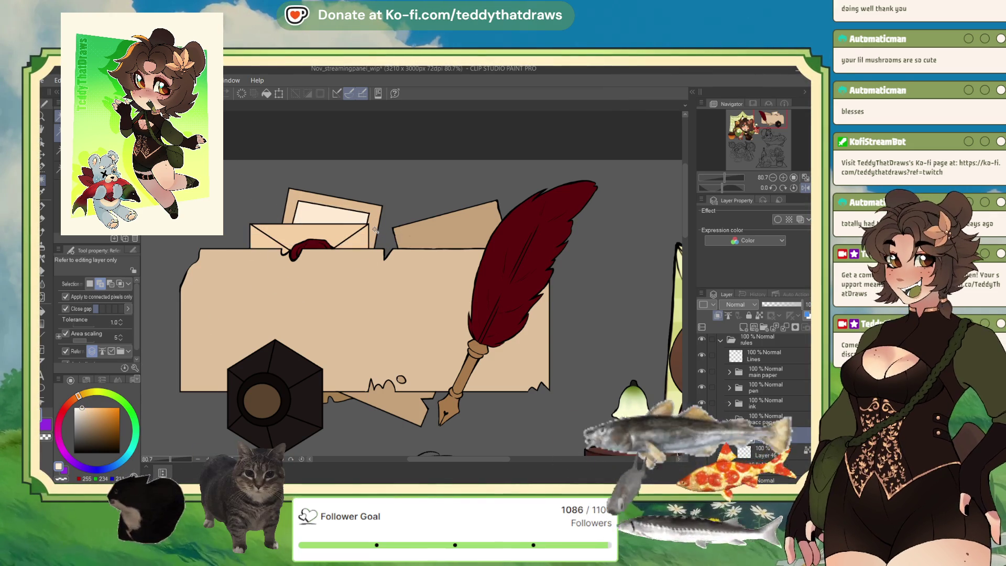
pyautogui.scroll(2, 360, 227)
pyautogui.scroll(-5, 359, 226)
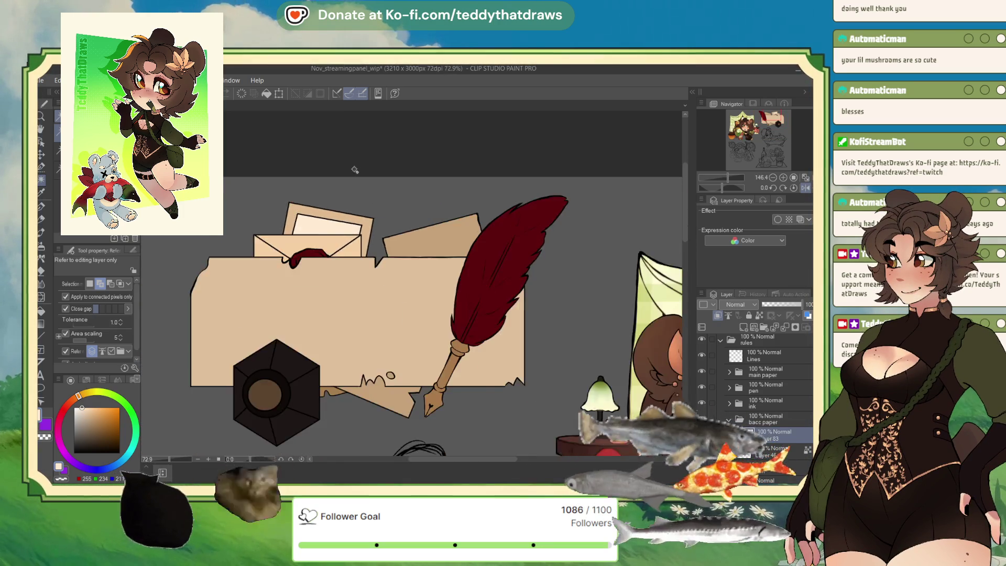
pyautogui.scroll(4, 341, 197)
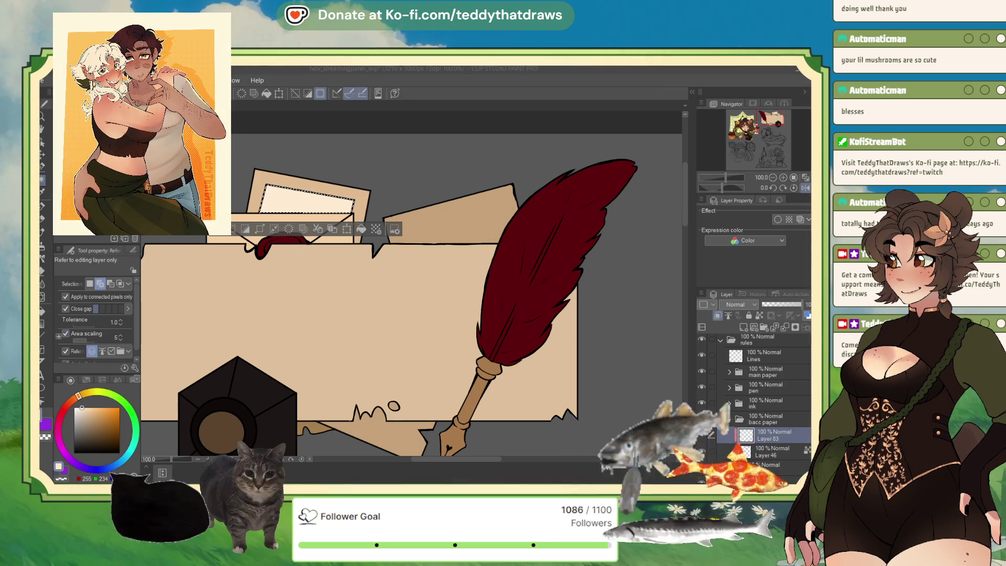
# Fill the photo inside the envelope with the inkwell's eyedropped dark brown, then deselect
pyautogui.keyDown('alt'); pyautogui.click(259, 384); pyautogui.keyUp('alt')
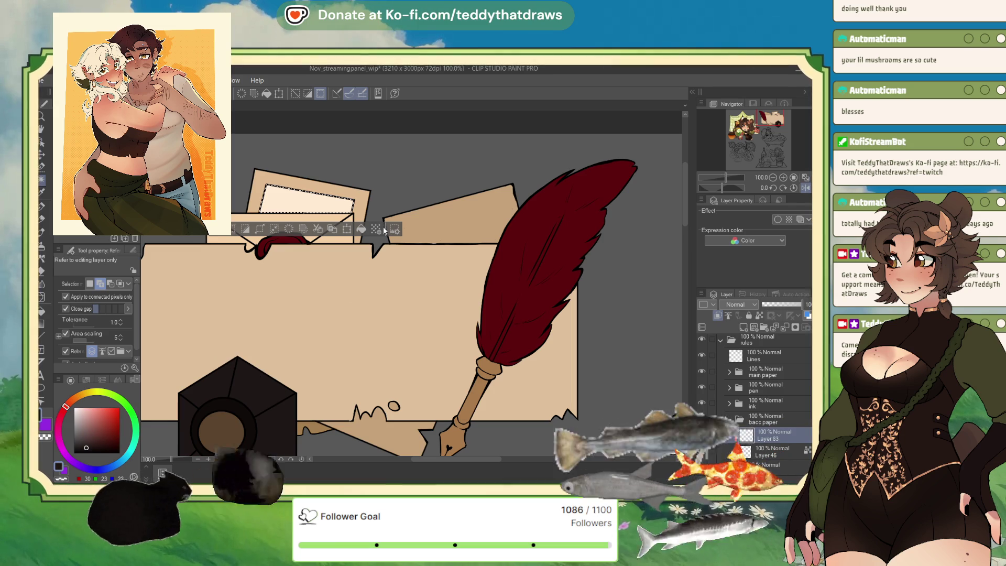
pyautogui.hotkey('ctrl', 'd')
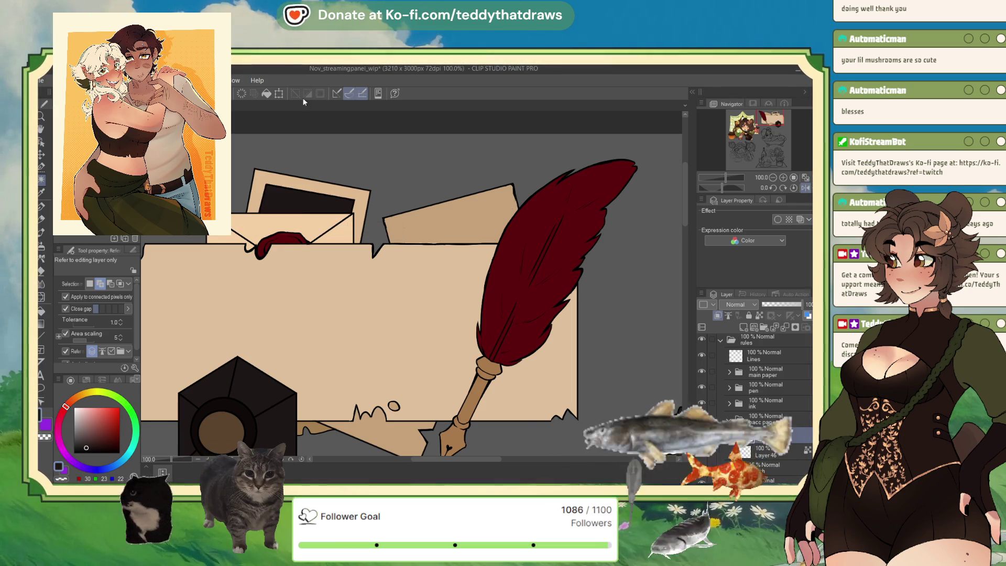
pyautogui.scroll(-4, 347, 168)
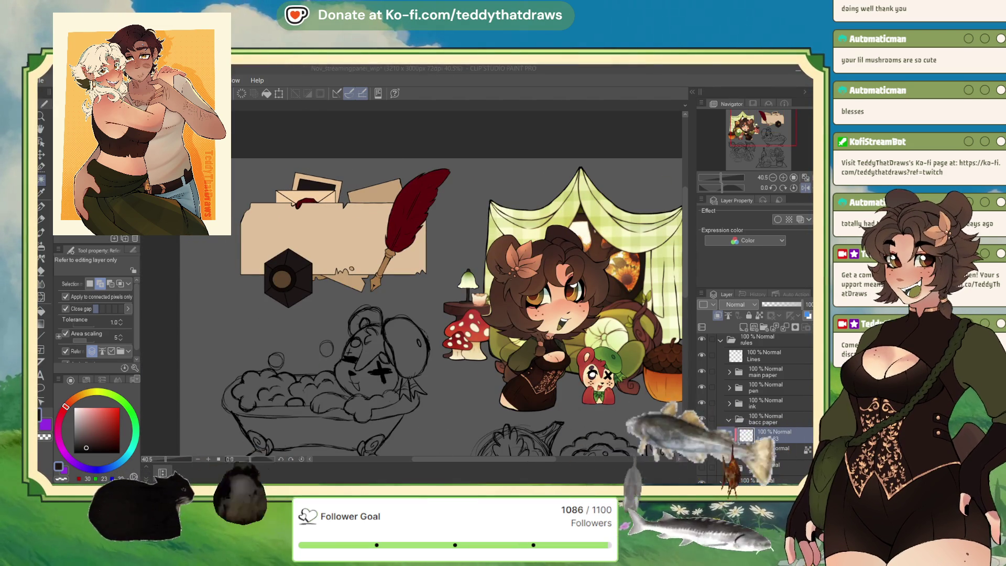
pyautogui.click(314, 184)
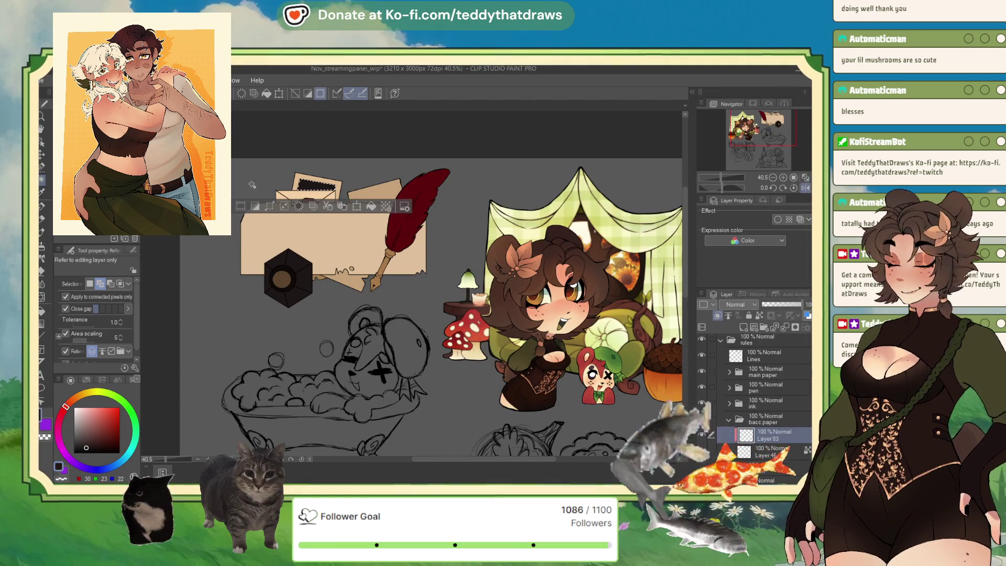
pyautogui.keyDown('alt'); pyautogui.click(281, 278); pyautogui.keyUp('alt')
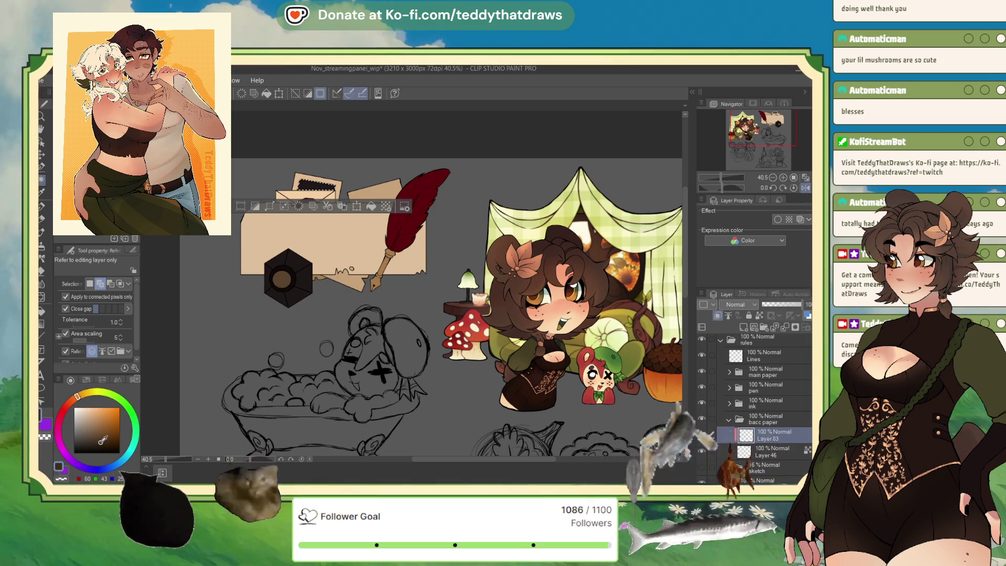
pyautogui.click(370, 206)
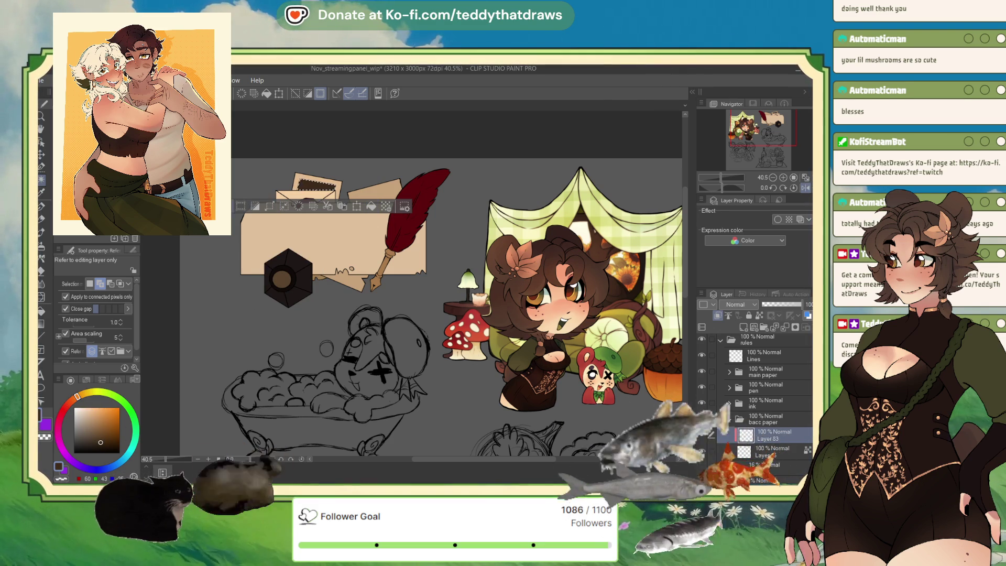
pyautogui.scroll(2, 305, 174)
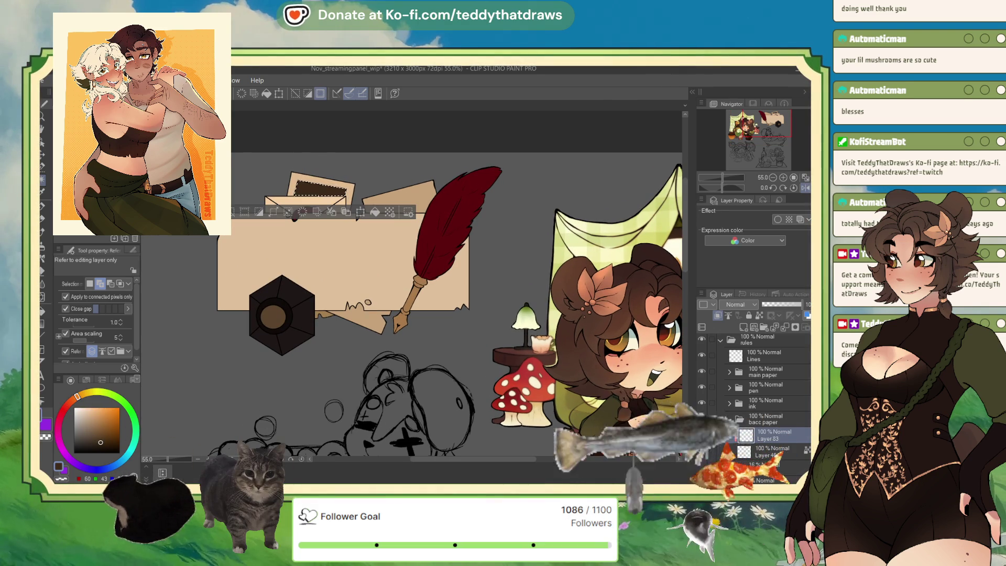
pyautogui.hotkey('ctrl', 'd')
pyautogui.scroll(-3, 397, 143)
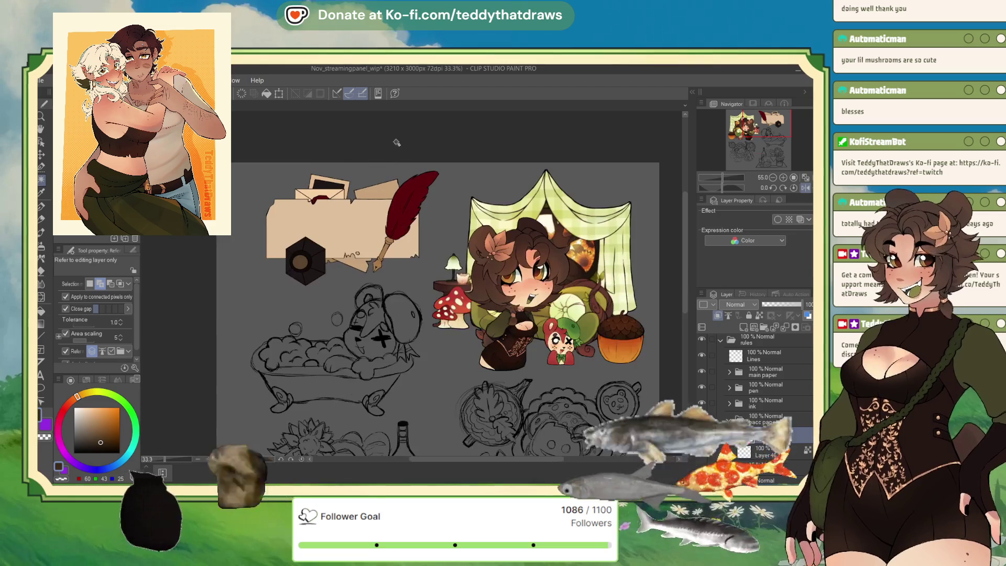
pyautogui.scroll(2, 397, 143)
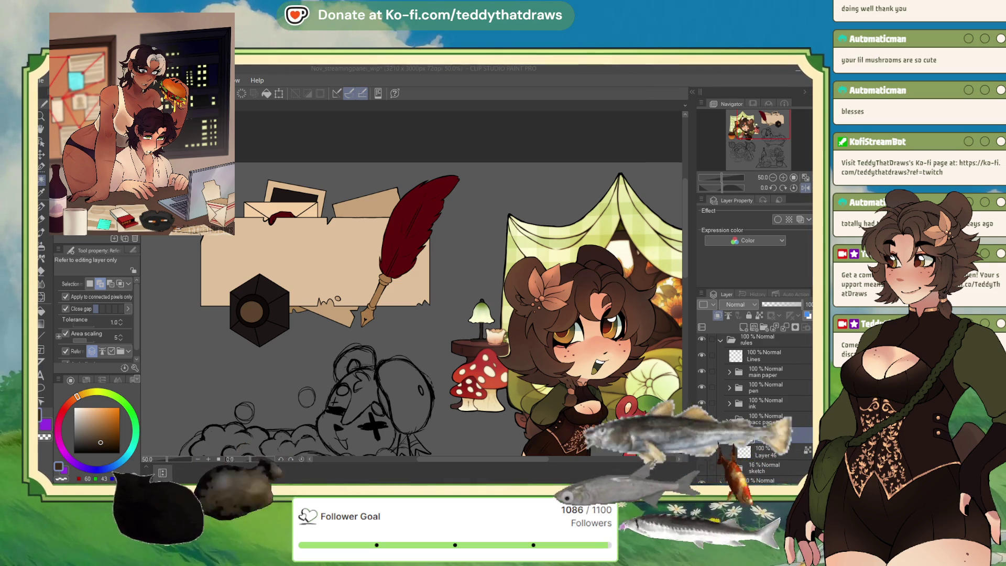
# Create Layer 83 above Layer 46 with Ctrl+Shift+N
pyautogui.hotkey('ctrl', 'shift', 'n')
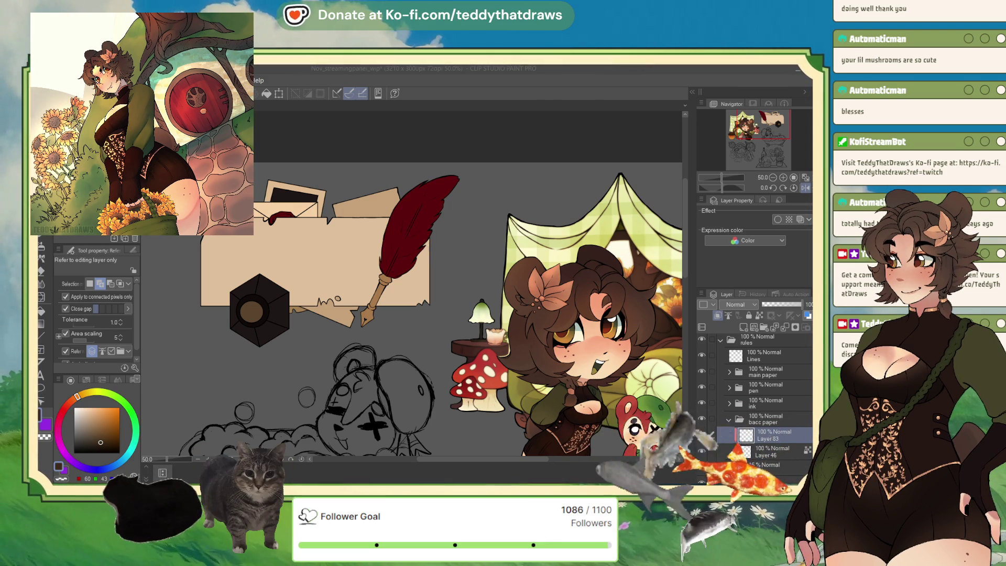
# Add Layer 85 and set its blend mode to Multiply
pyautogui.moveTo(663, 166); pyautogui.dragTo(671, 133)
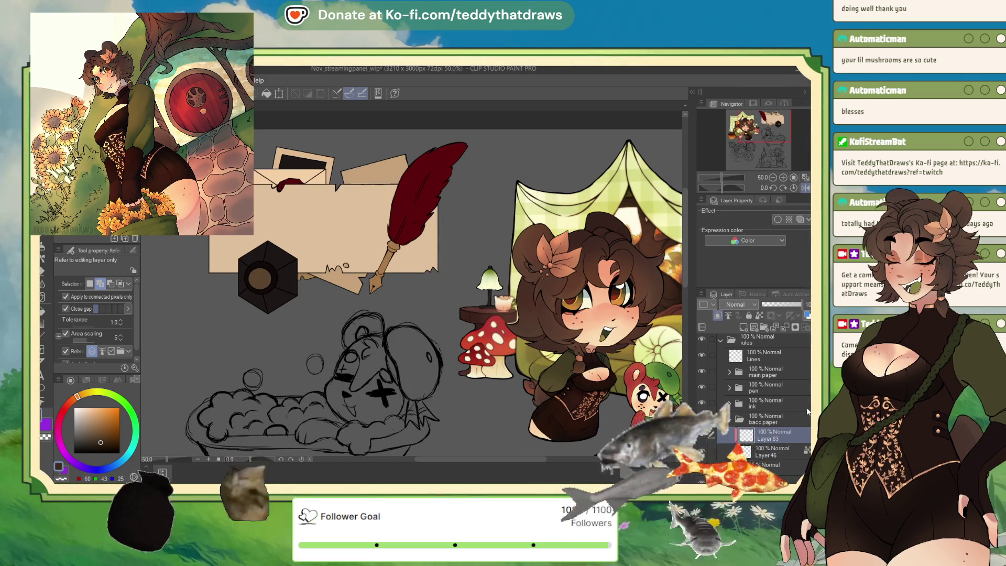
pyautogui.hotkey('ctrl', '-')
pyautogui.scroll(2, 378, 168)
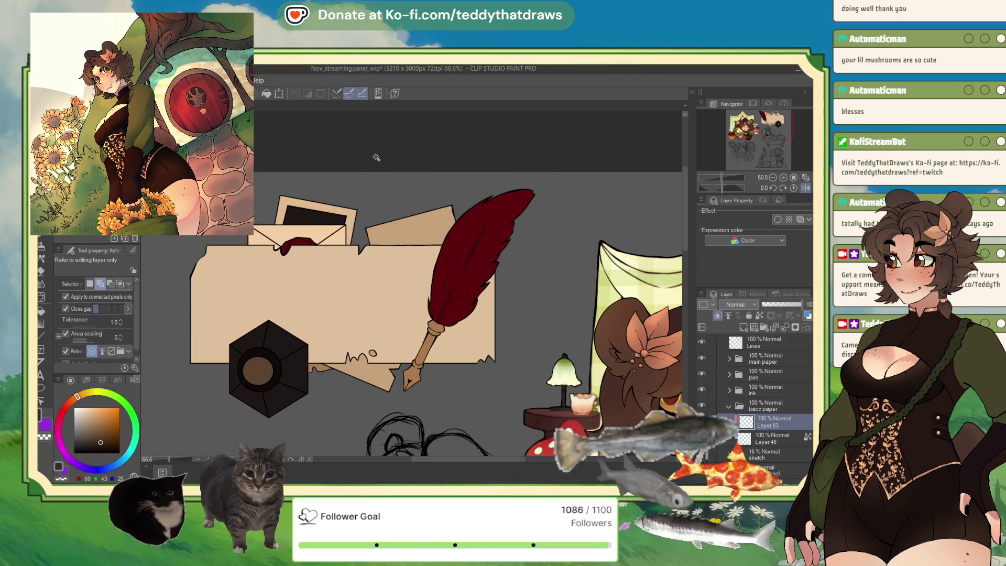
pyautogui.click(743, 327)
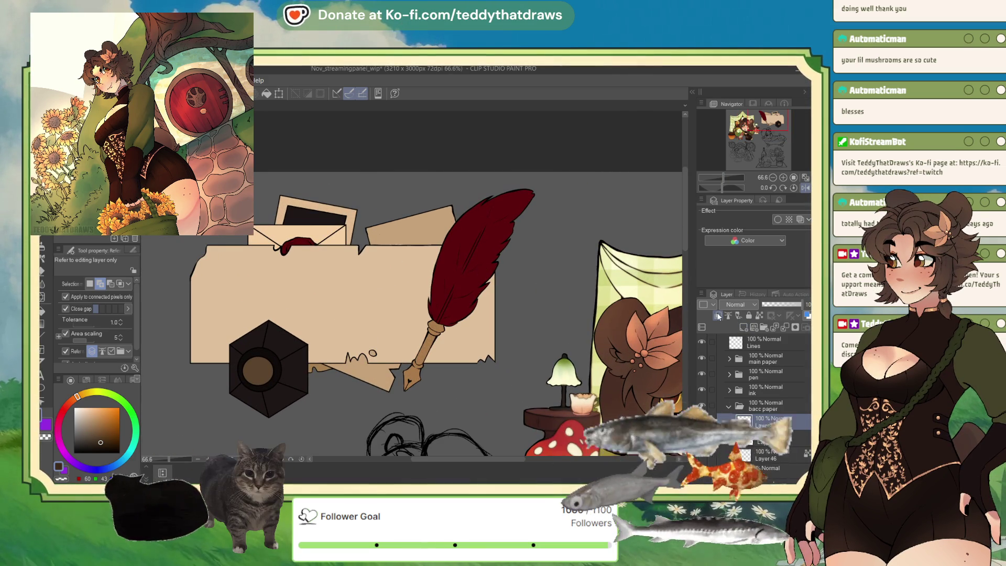
pyautogui.click(737, 305)
pyautogui.click(739, 325)
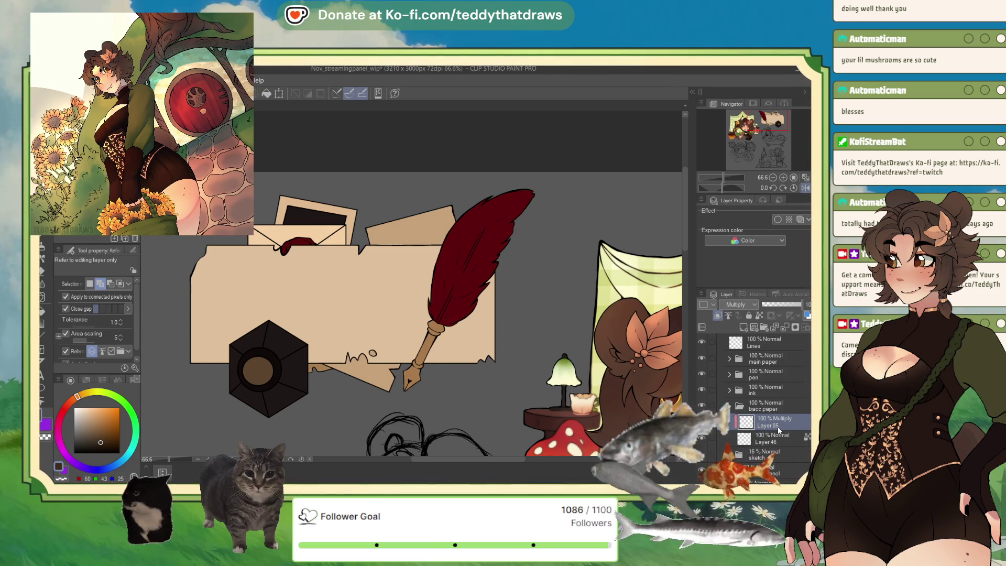
# Pick a reddish-brown, drop Layer 85's opacity to 18%, and add a layer above
pyautogui.press('u')
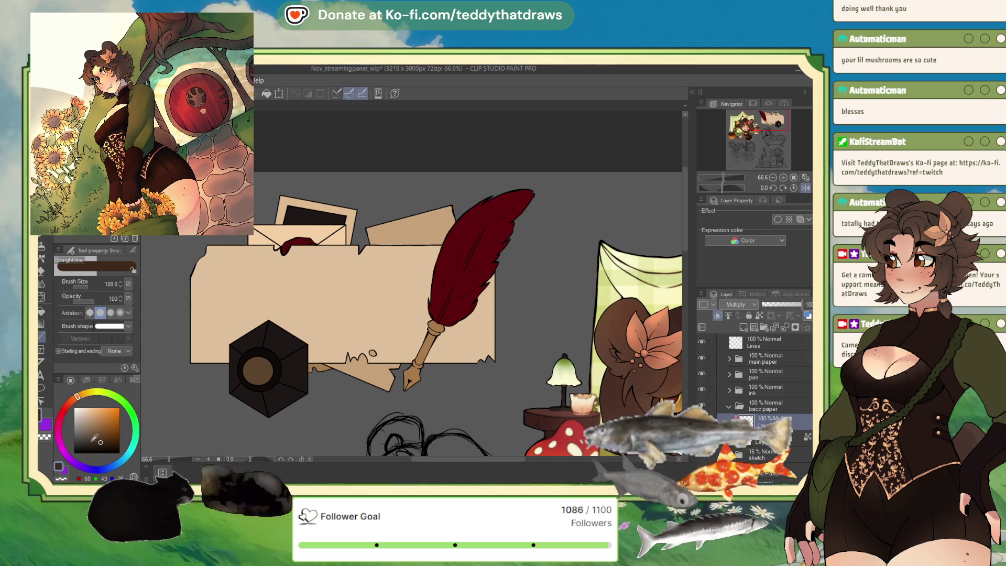
pyautogui.click(66, 406)
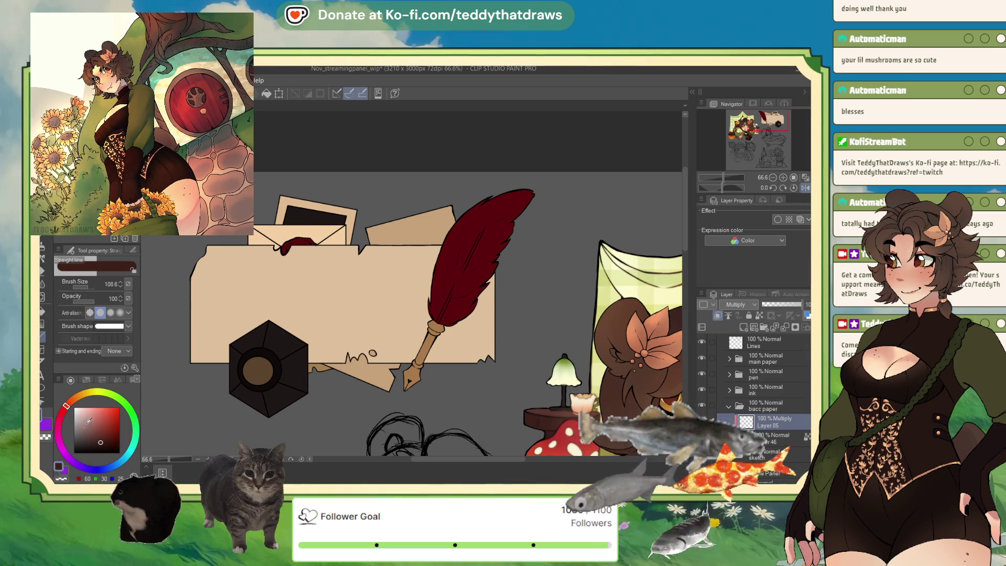
pyautogui.click(87, 428)
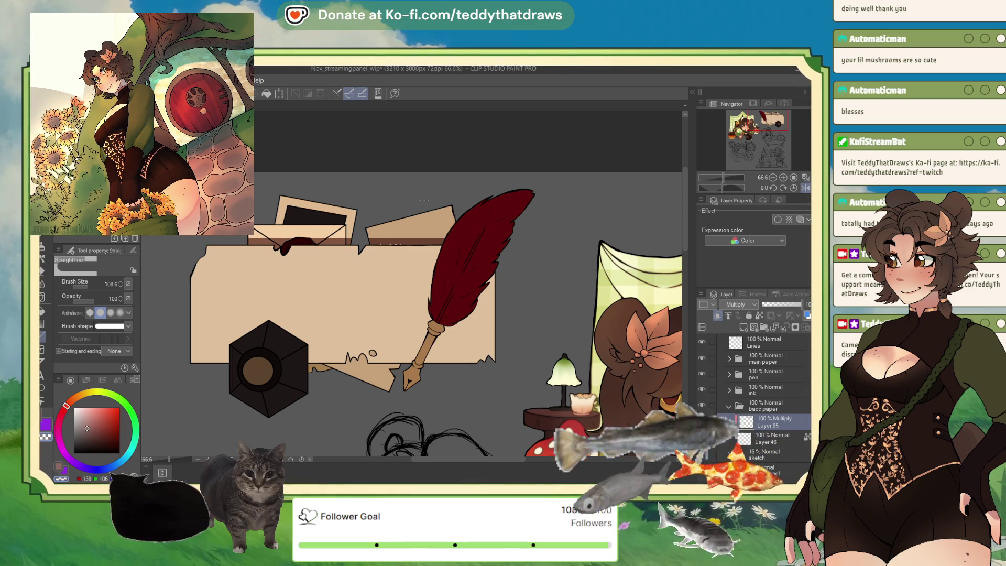
pyautogui.click(772, 304)
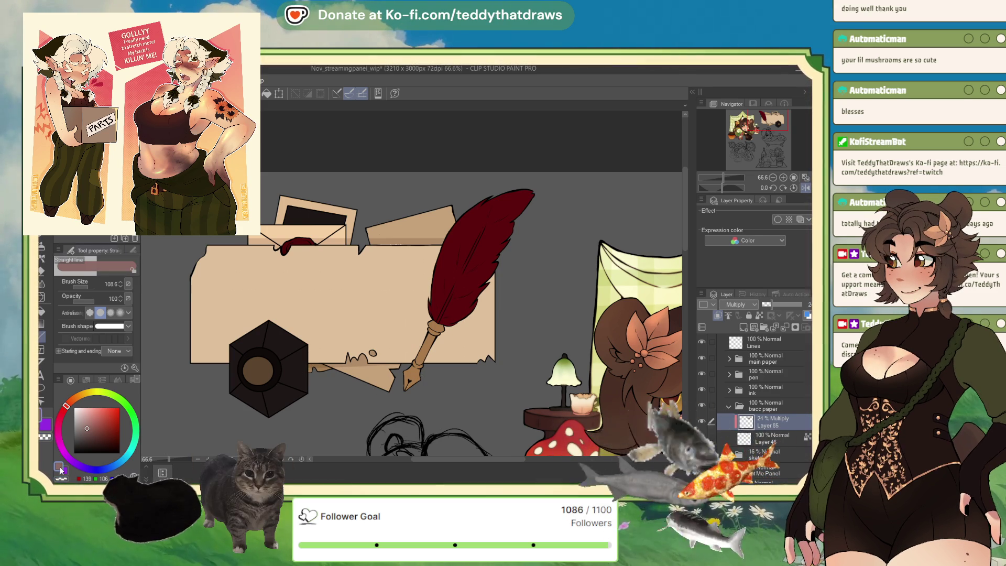
pyautogui.click(41, 249)
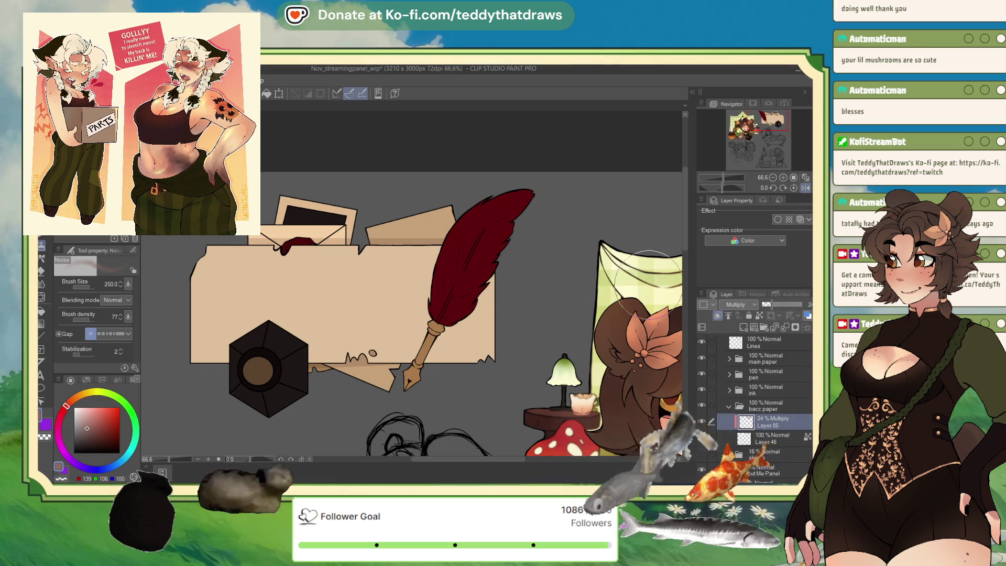
pyautogui.moveTo(770, 308); pyautogui.dragTo(765, 308)
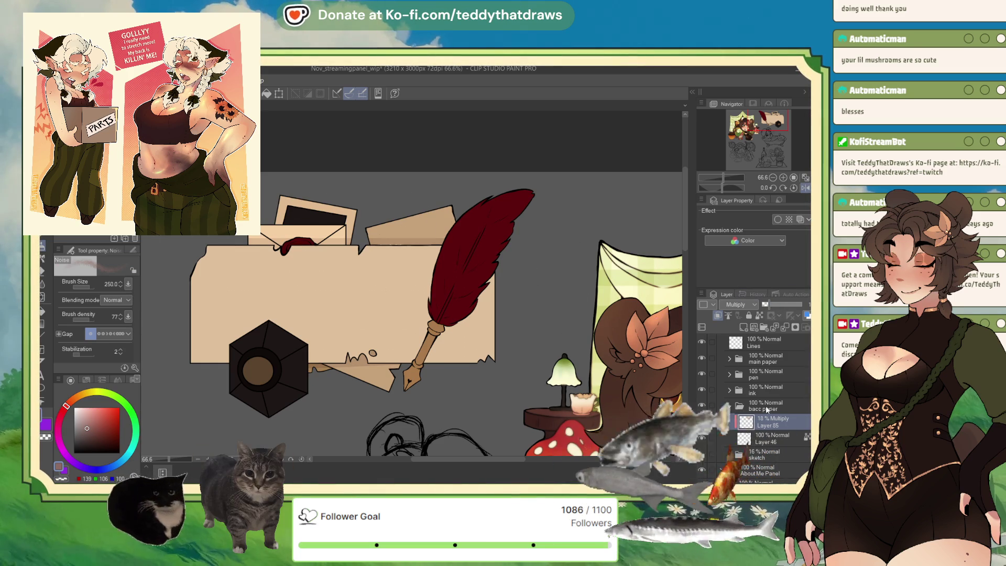
pyautogui.click(745, 328)
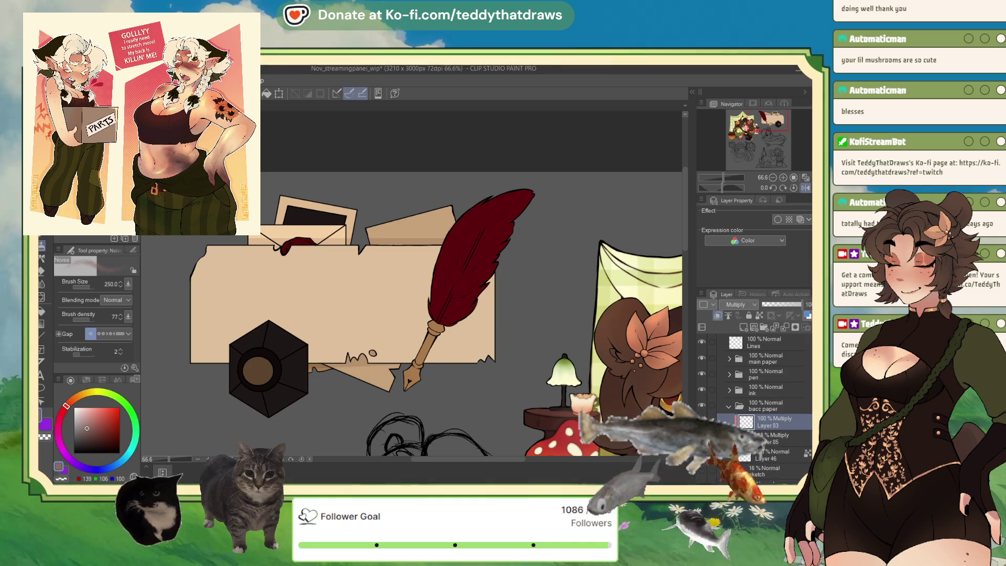
pyautogui.scroll(5, 313, 201)
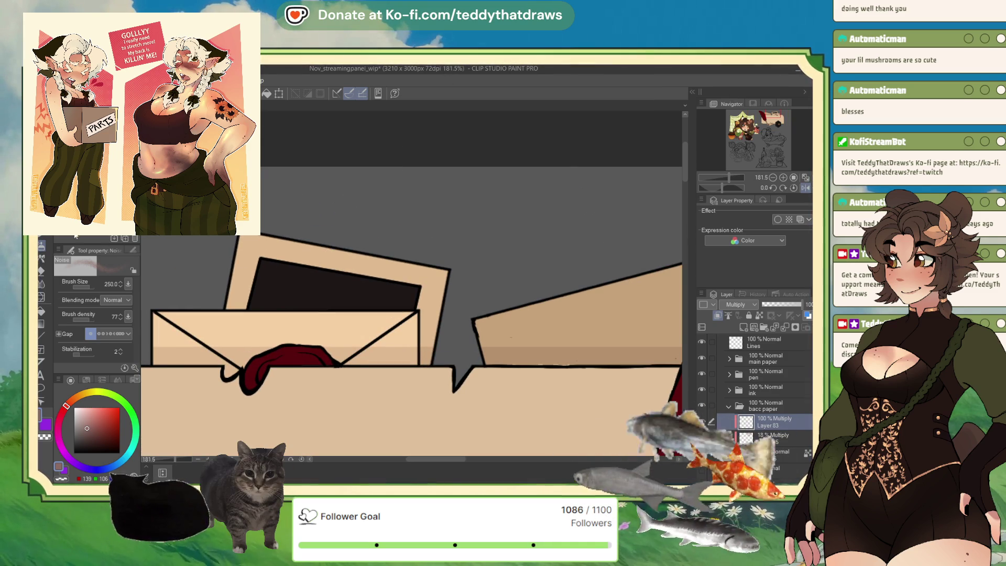
# Choose a vivid purple colour and lower Layer 83's opacity to 63%
pyautogui.press('p')
pyautogui.click(58, 428)
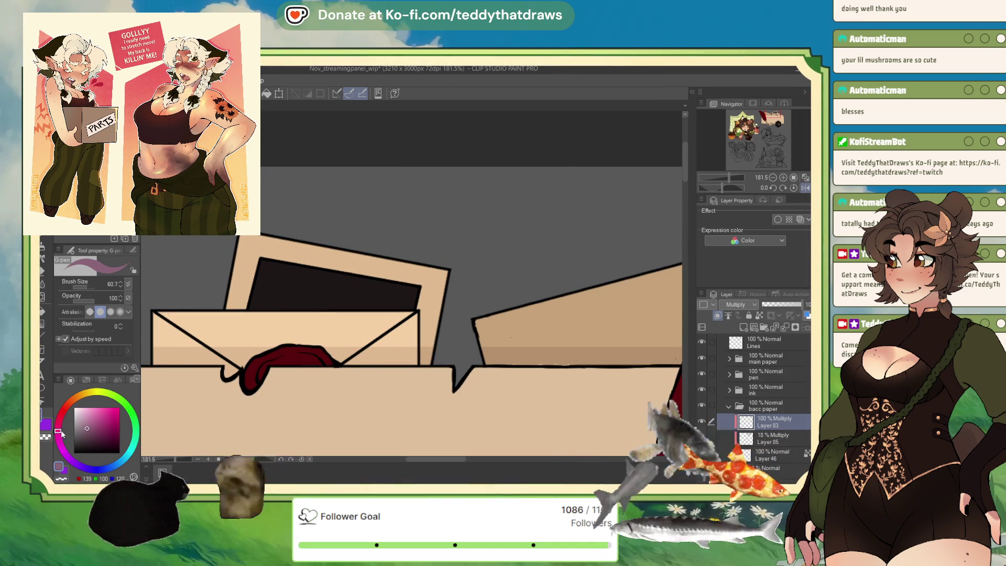
pyautogui.moveTo(62, 434); pyautogui.dragTo(75, 463)
pyautogui.click(110, 413)
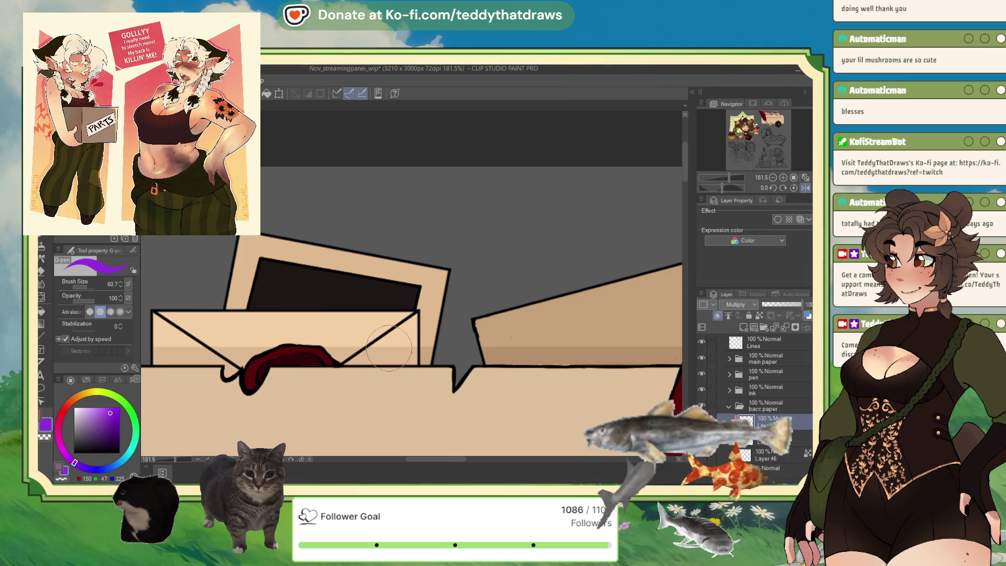
pyautogui.click(787, 304)
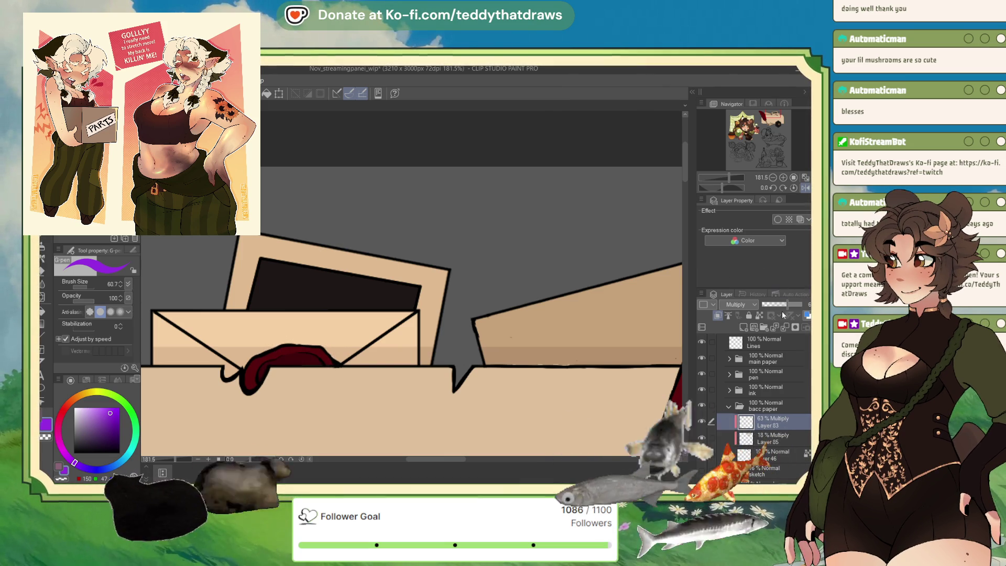
# On a clipped layer, paint a warm peach highlight onto the red wax seal
pyautogui.click(719, 317)
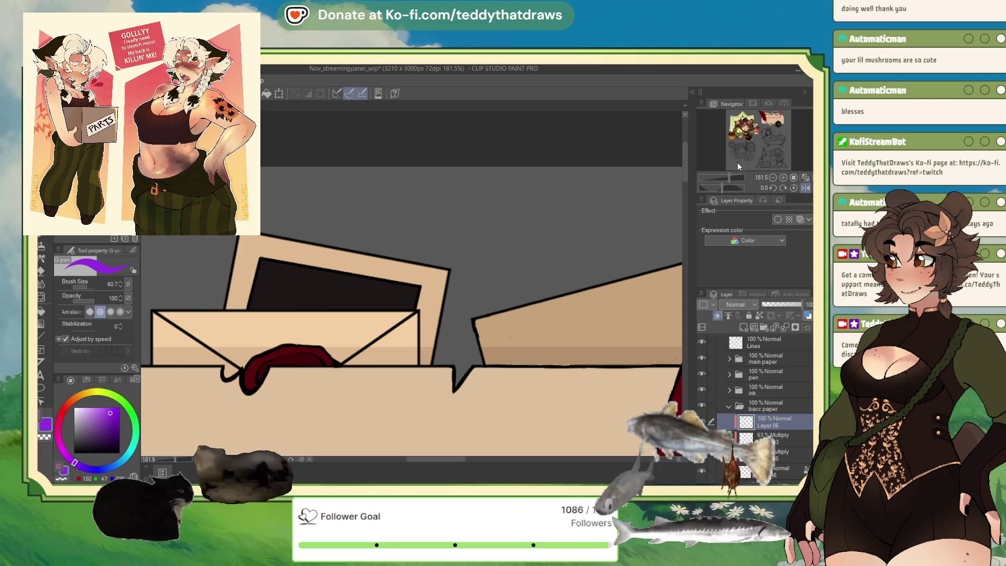
pyautogui.keyDown('alt'); pyautogui.click(325, 336); pyautogui.keyUp('alt')
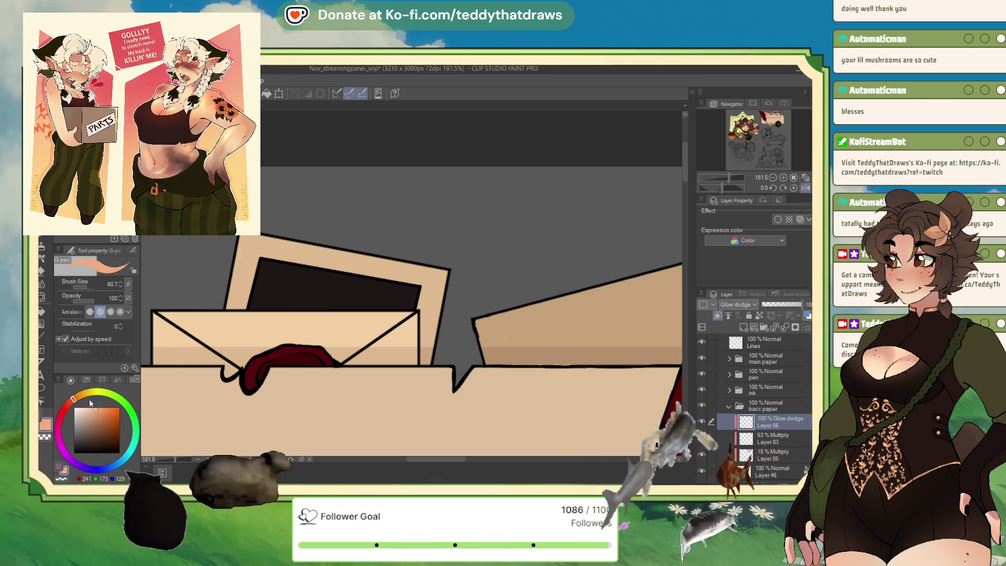
pyautogui.moveTo(76, 399); pyautogui.dragTo(81, 394)
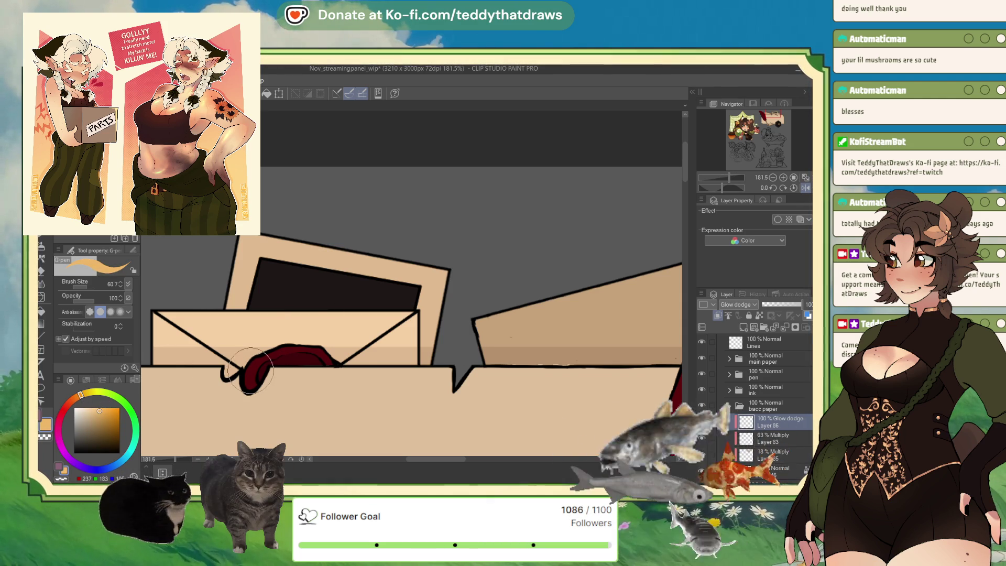
pyautogui.moveTo(253, 370); pyautogui.dragTo(252, 385)
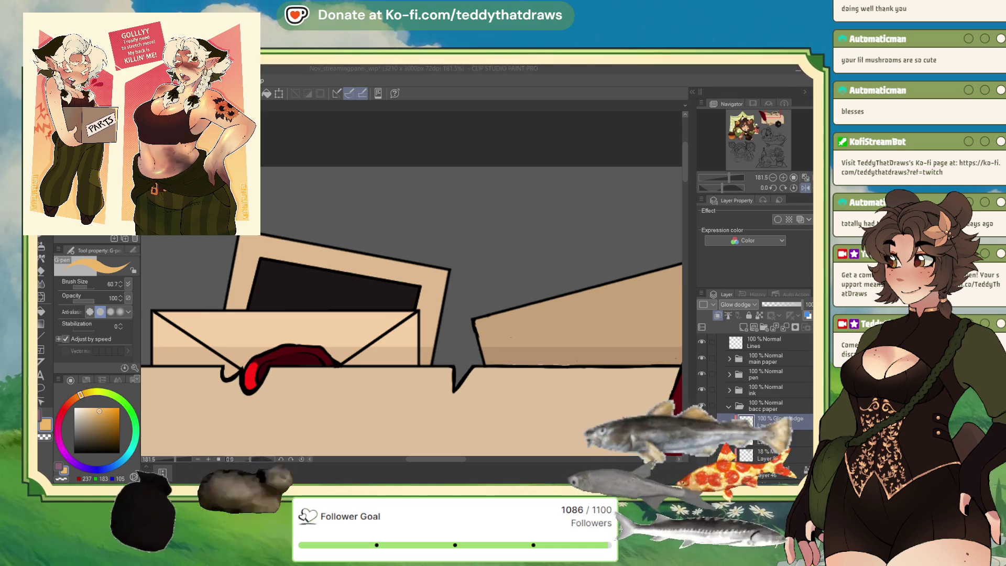
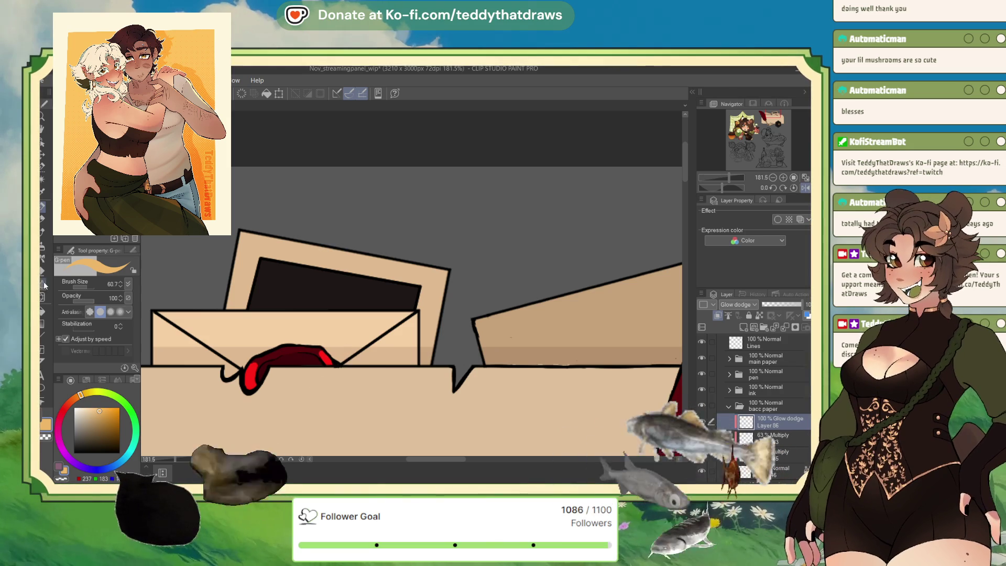
# Erase part of the red glow with the Soft eraser and drop Glow dodge opacity to about 42%
pyautogui.press('e')
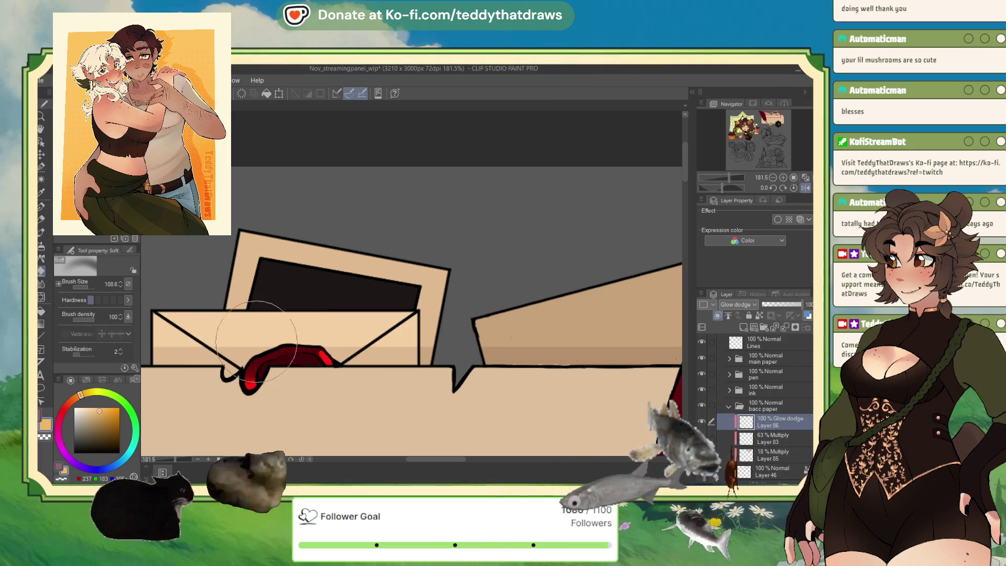
pyautogui.moveTo(247, 348)
pyautogui.mouseDown()
pyautogui.moveTo(304, 298)
pyautogui.moveTo(234, 345)
pyautogui.mouseUp()
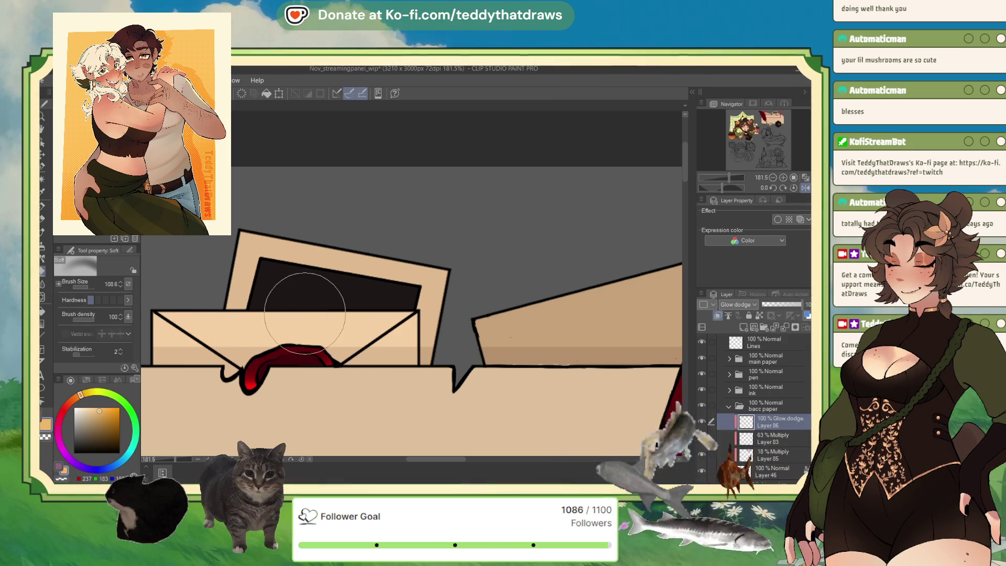
pyautogui.click(778, 305)
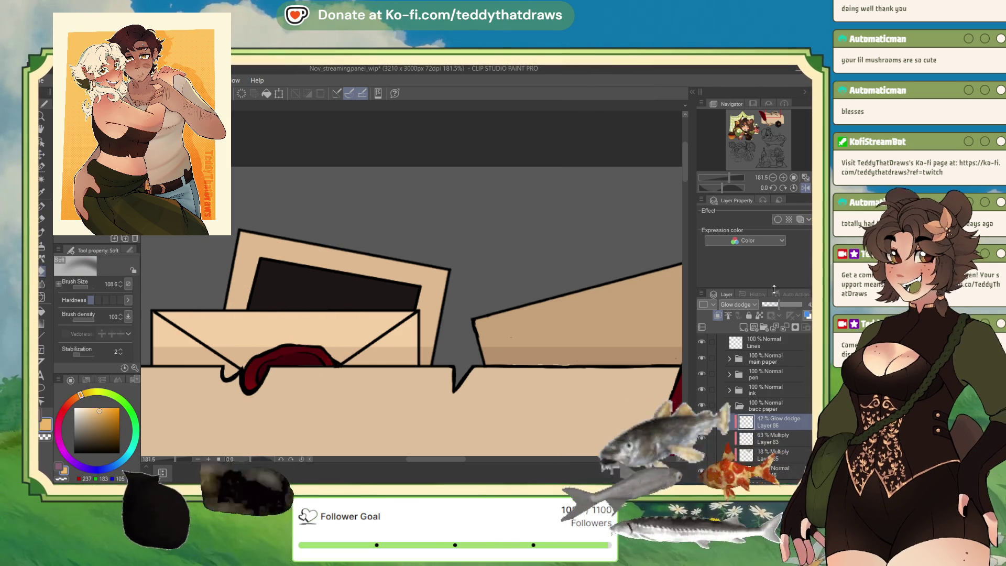
pyautogui.moveTo(651, 236); pyautogui.dragTo(408, 216)
pyautogui.scroll(-3, 407, 215)
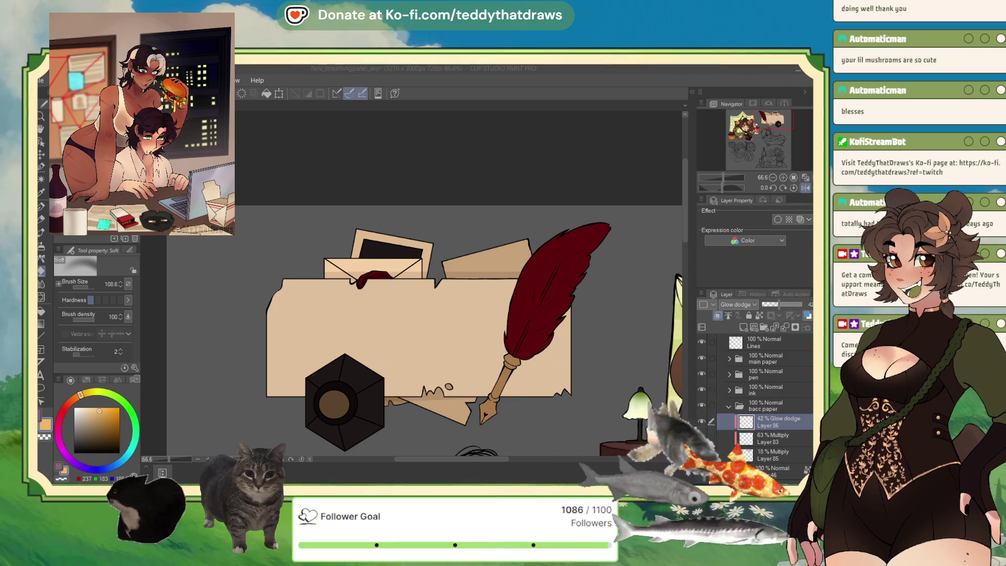
# Pick a darker tan and fade Layer 83 and the bottom Multiply layer to 14%
pyautogui.click(425, 405)
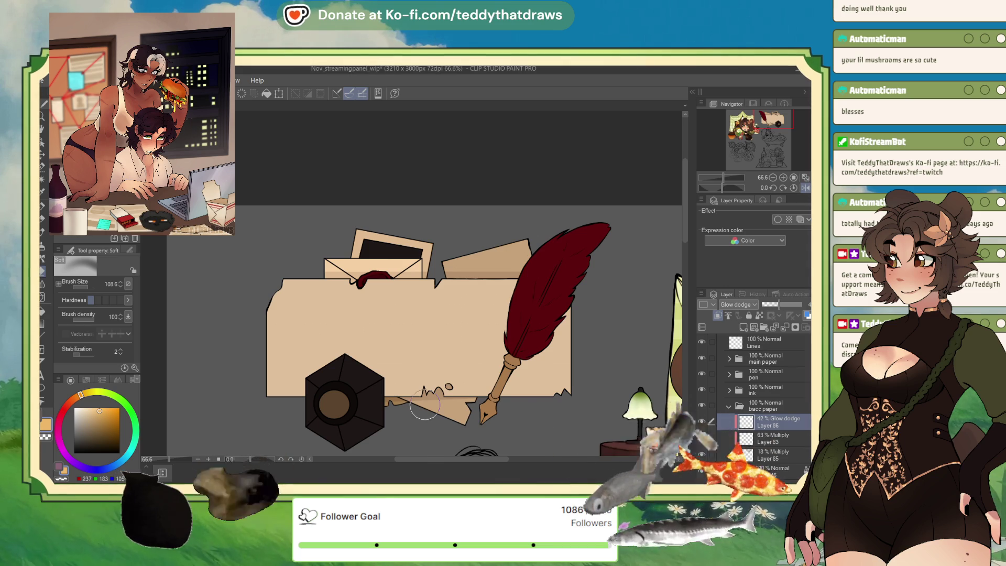
pyautogui.keyDown('alt'); pyautogui.click(448, 408); pyautogui.keyUp('alt')
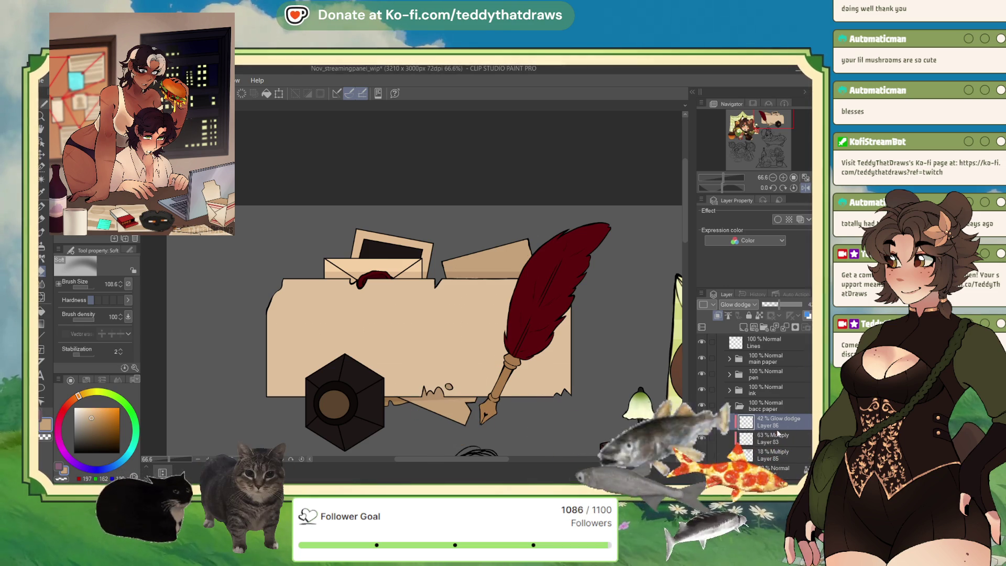
pyautogui.click(781, 438)
pyautogui.moveTo(786, 304); pyautogui.dragTo(765, 304)
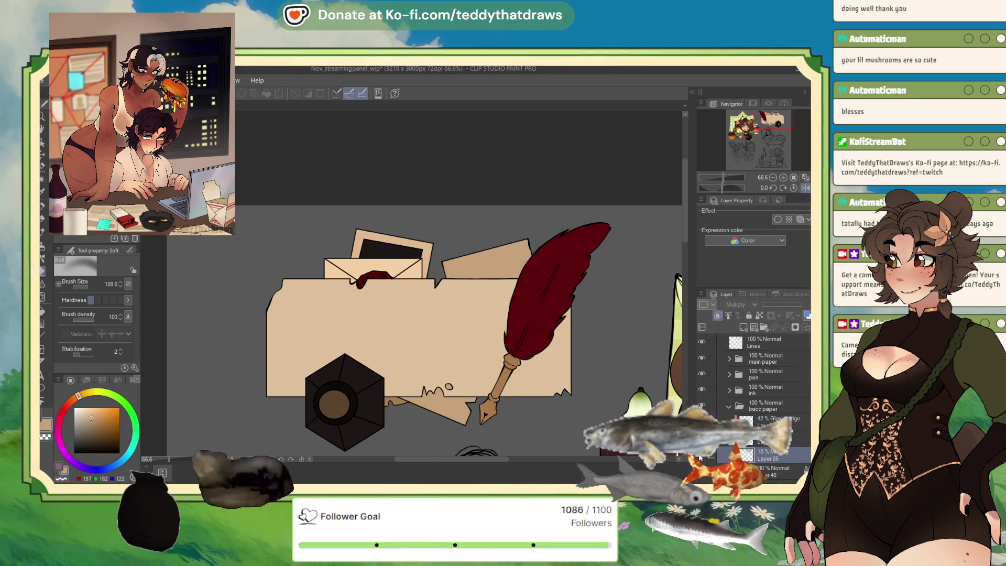
pyautogui.moveTo(767, 306); pyautogui.dragTo(765, 305)
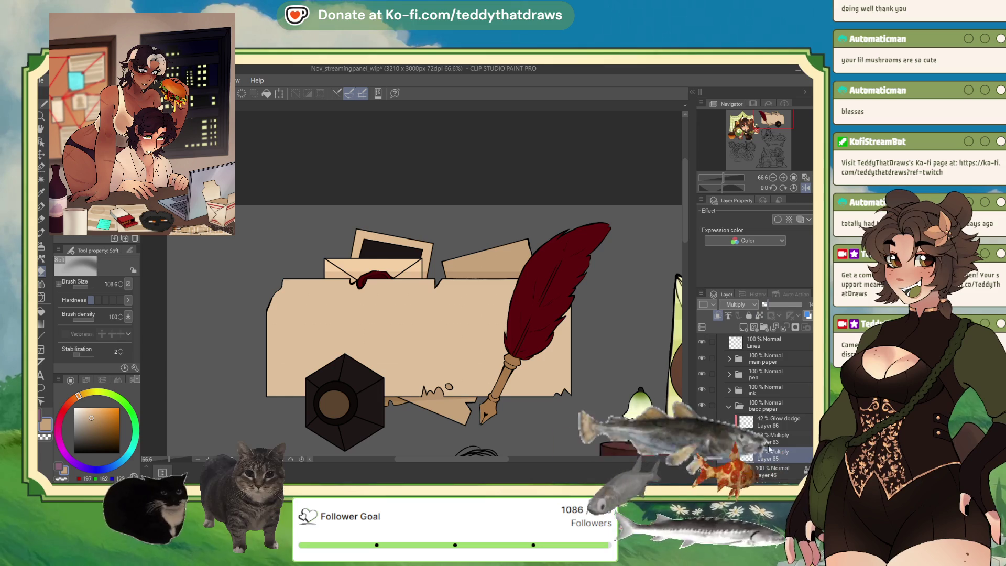
# Delete the old Layer 83 shading and set the remaining layer's blending to Multiply
pyautogui.click(729, 438)
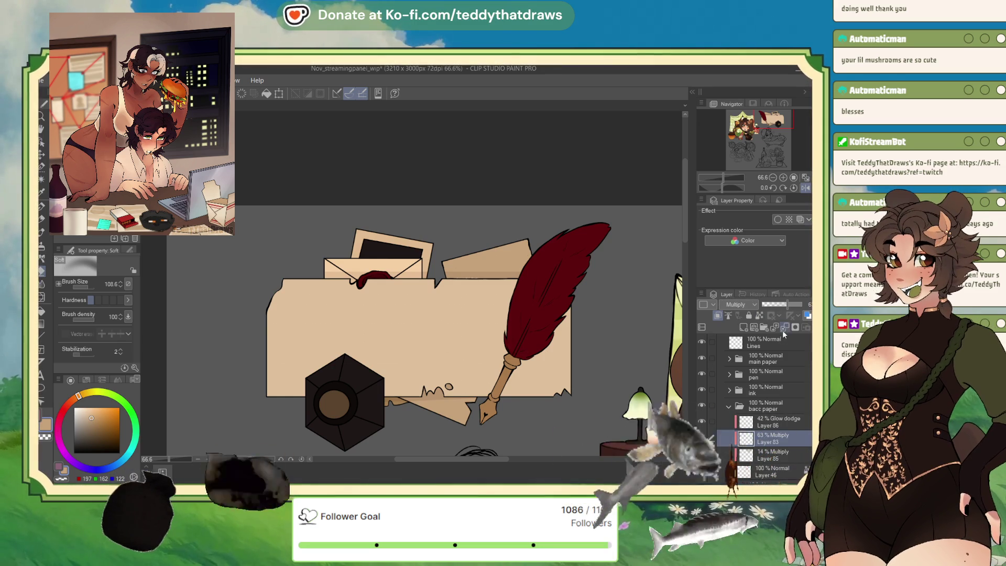
pyautogui.click(805, 328)
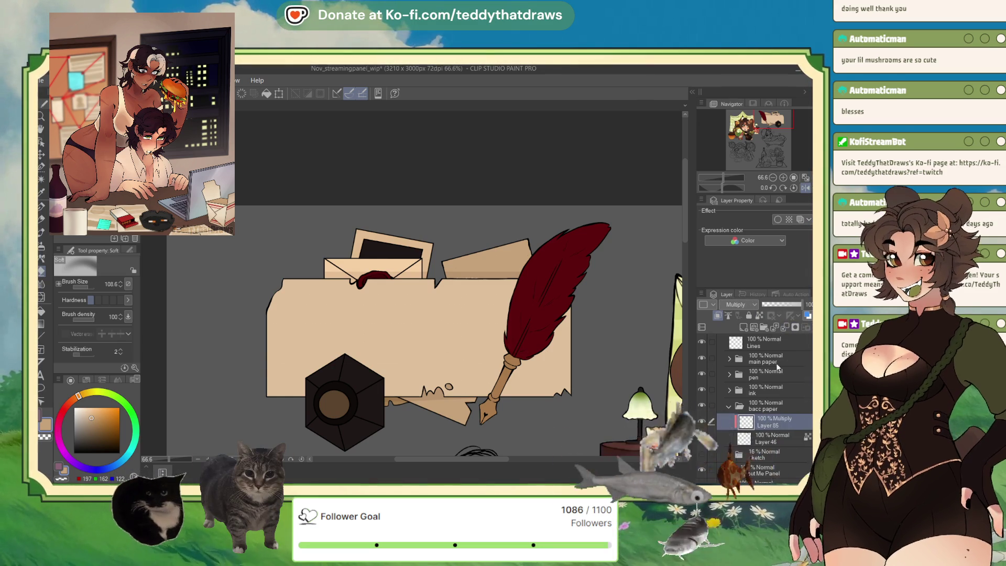
pyautogui.click(734, 304)
pyautogui.click(734, 304)
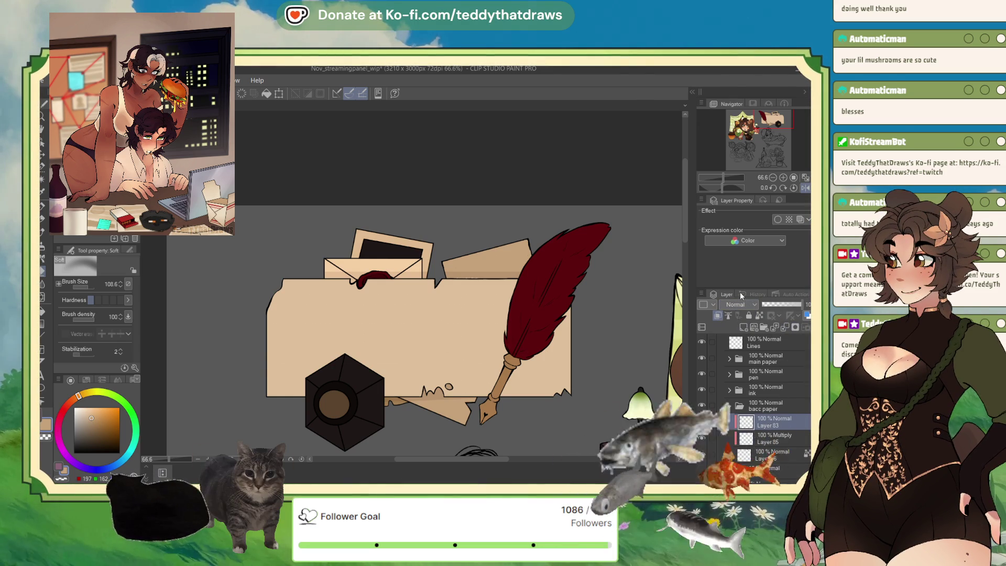
pyautogui.click(736, 328)
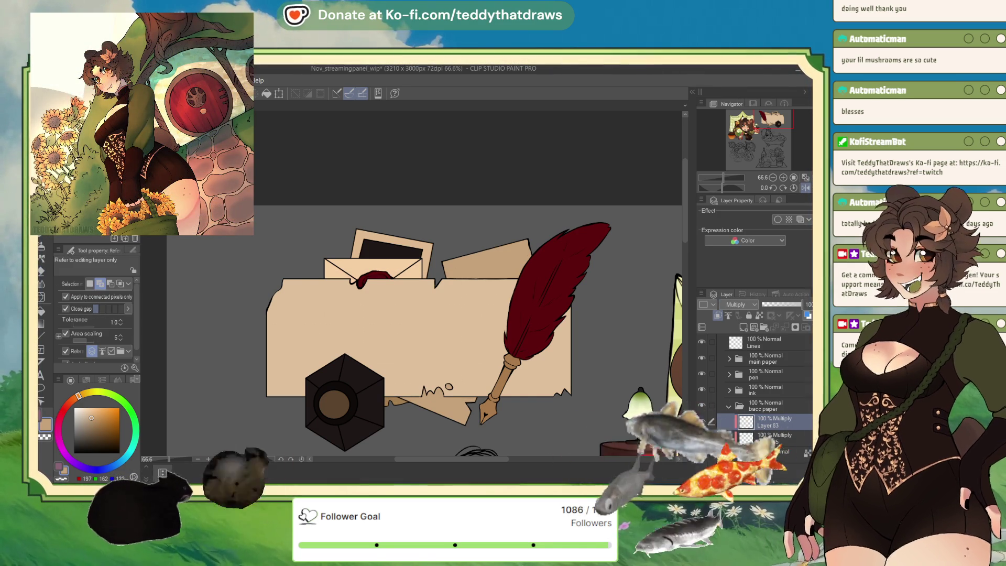
# Auto Select the photo behind the envelope and return to the soft airbrush
pyautogui.press('w')
pyautogui.click(433, 246)
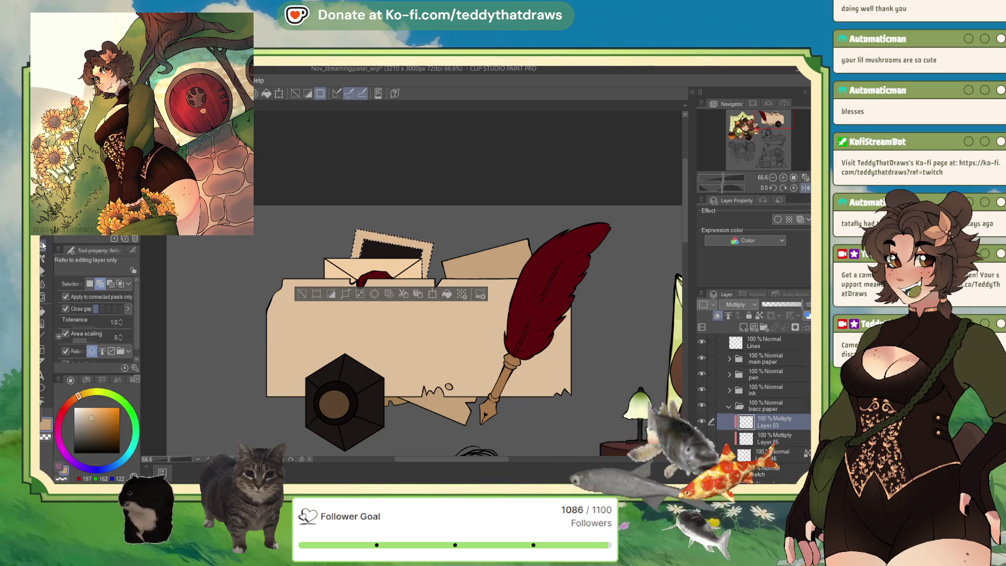
pyautogui.press('e')
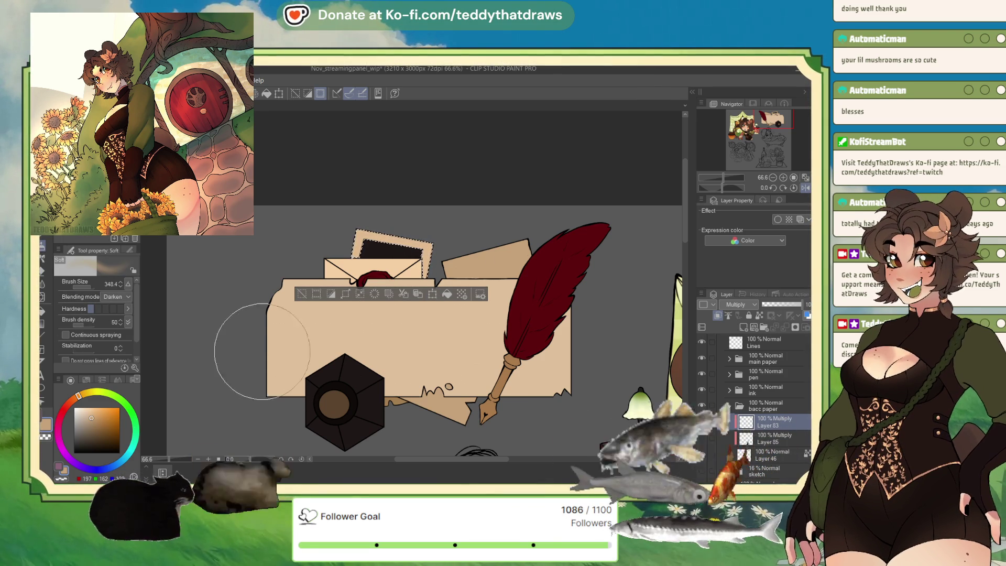
# Try a pale grey-blue, rotate the canvas, then settle on a darker beige shading tan
pyautogui.click(103, 461)
pyautogui.click(79, 416)
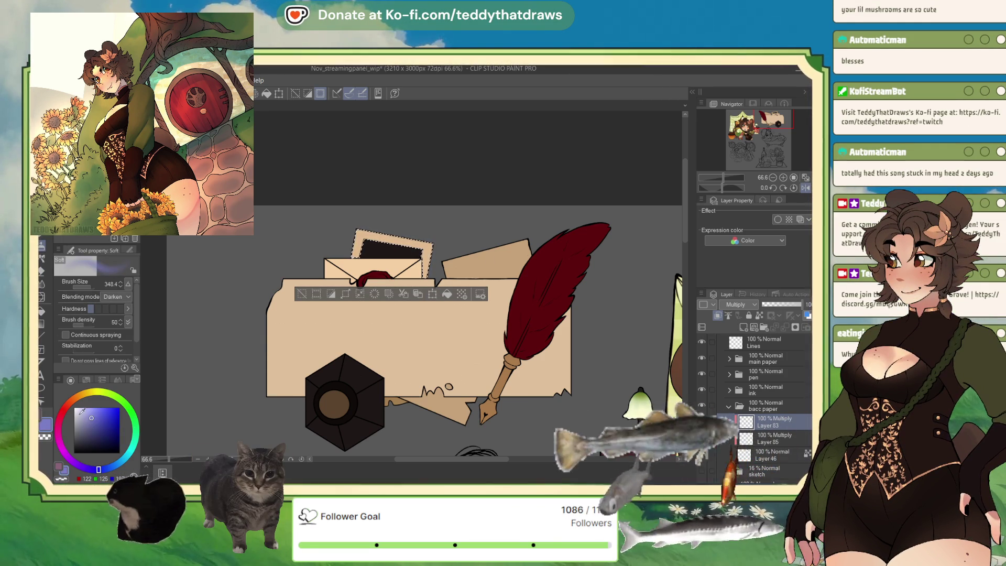
pyautogui.click(111, 466)
pyautogui.click(79, 416)
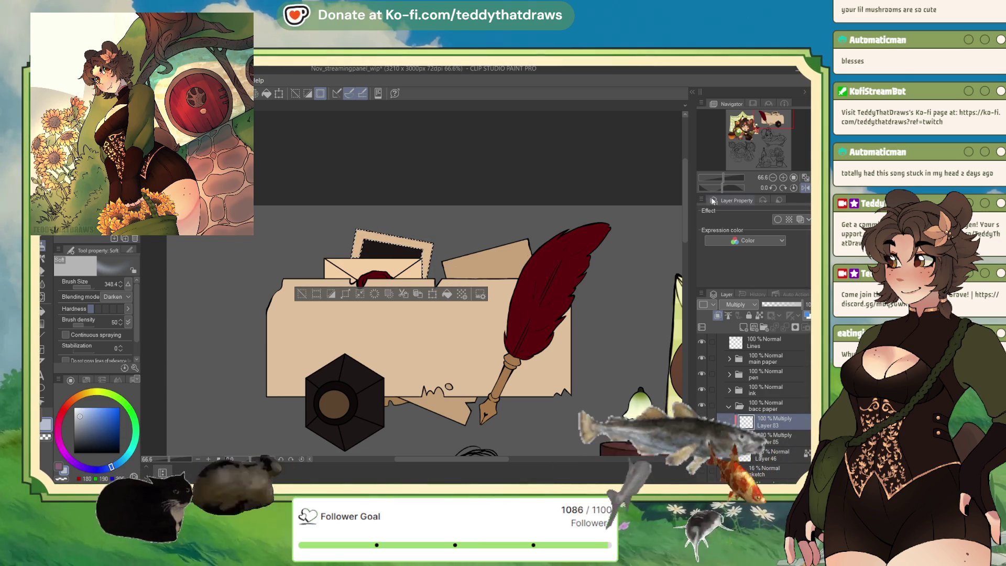
pyautogui.moveTo(451, 293)
pyautogui.mouseDown()
pyautogui.moveTo(435, 319)
pyautogui.moveTo(439, 304)
pyautogui.mouseUp()
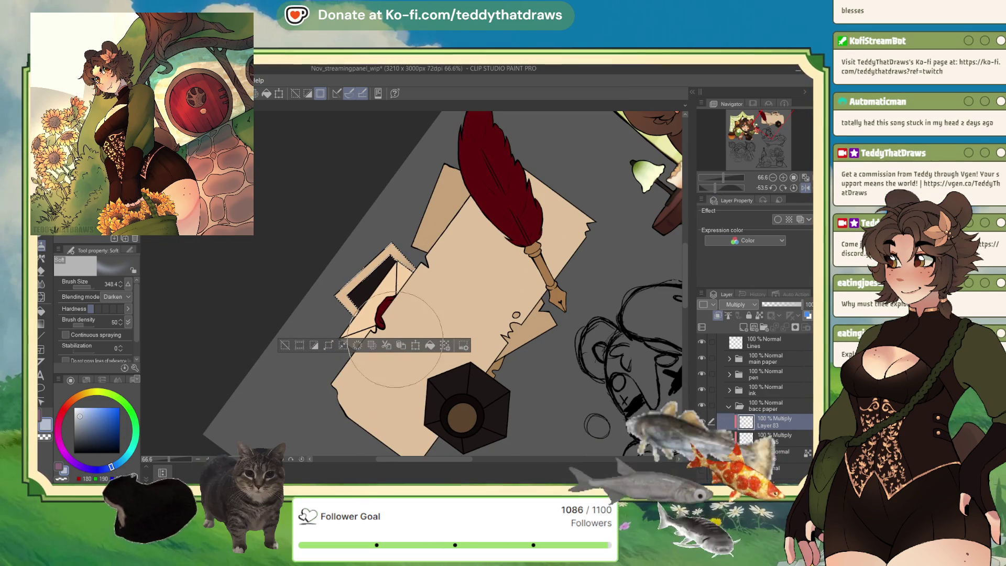
pyautogui.keyDown('alt'); pyautogui.click(422, 325); pyautogui.keyUp('alt')
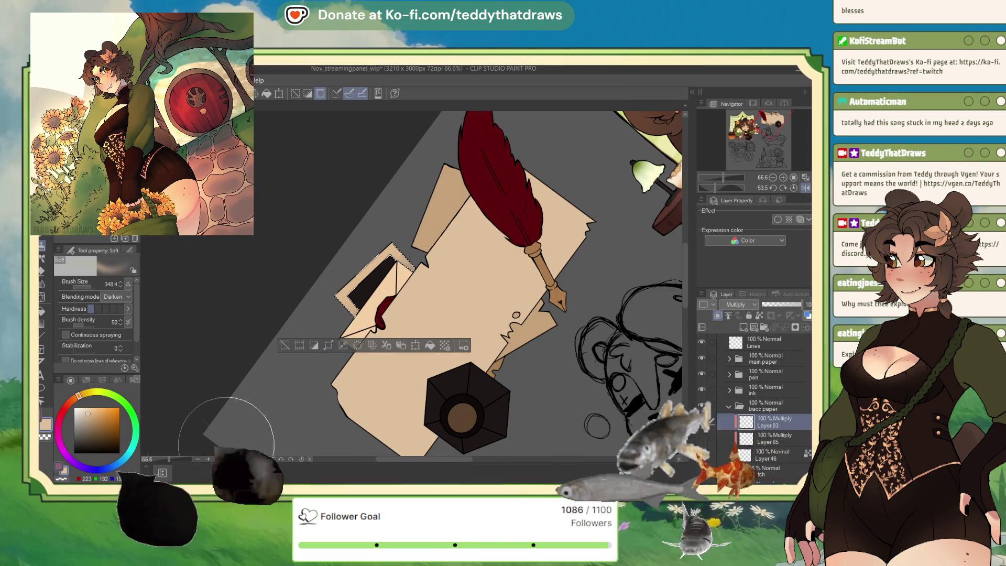
pyautogui.keyDown('alt'); pyautogui.click(426, 215); pyautogui.keyUp('alt')
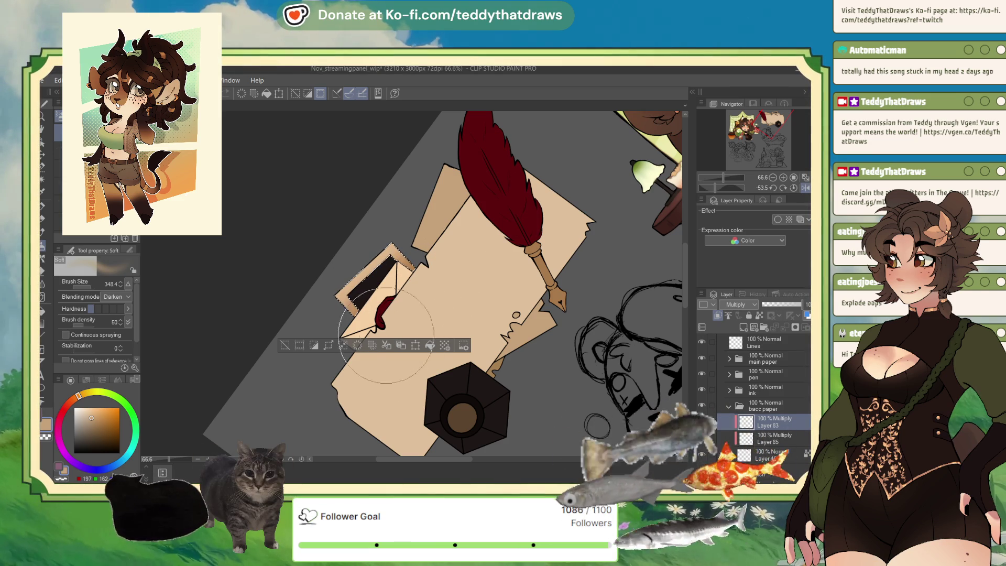
# Clear the selection, lower Layer 83 to 69%, and Auto Select the envelope flap
pyautogui.hotkey('ctrl', 'd')
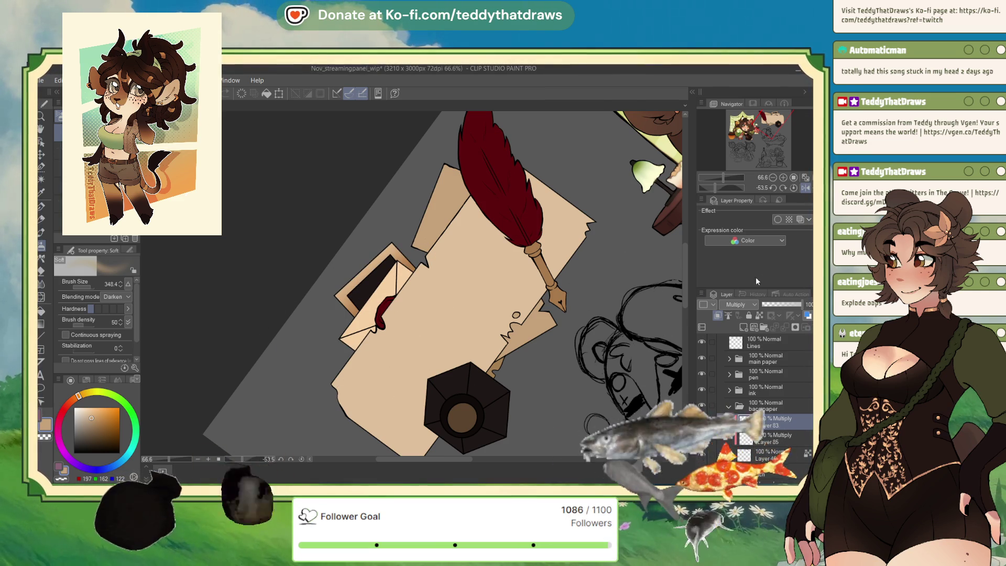
pyautogui.moveTo(785, 307); pyautogui.dragTo(786, 304)
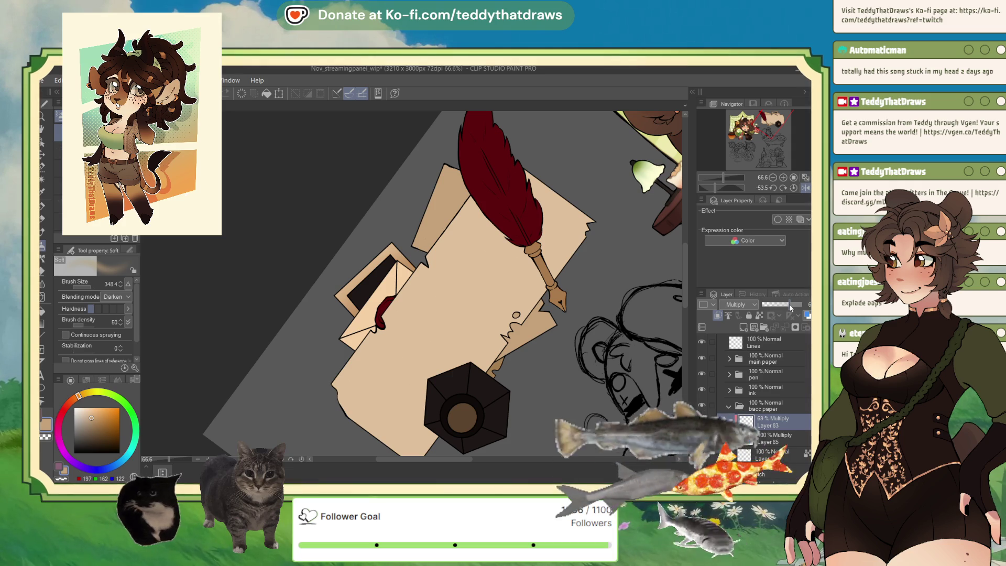
pyautogui.click(44, 179)
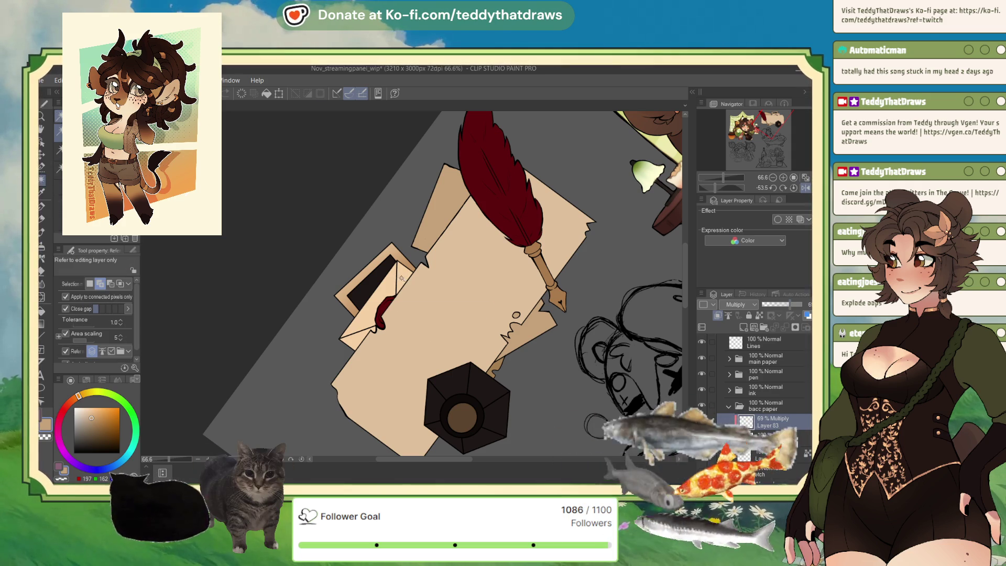
pyautogui.click(357, 340)
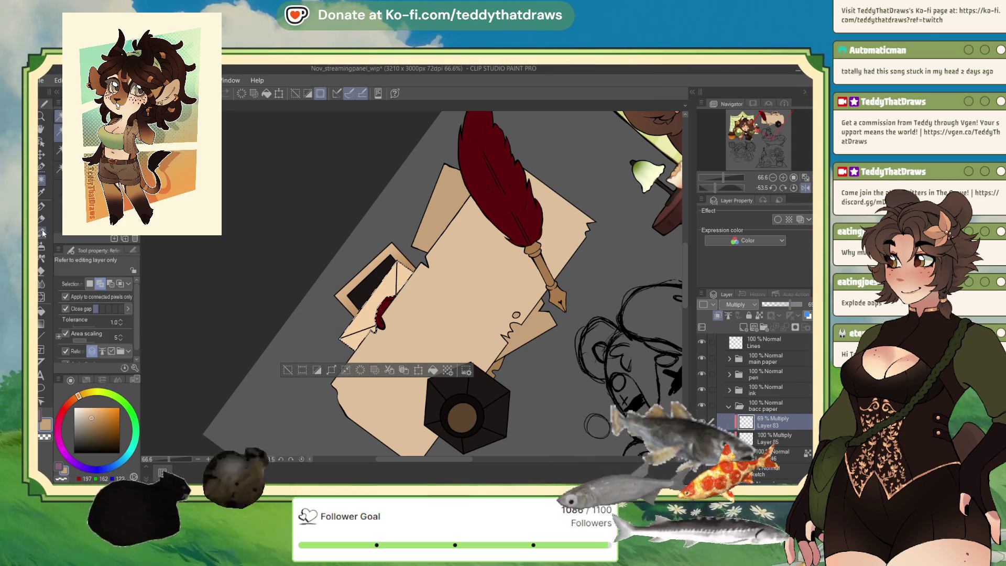
# Shade the envelope flap beside the red shape with a size-108 soft airbrush in two tans
pyautogui.press('b')
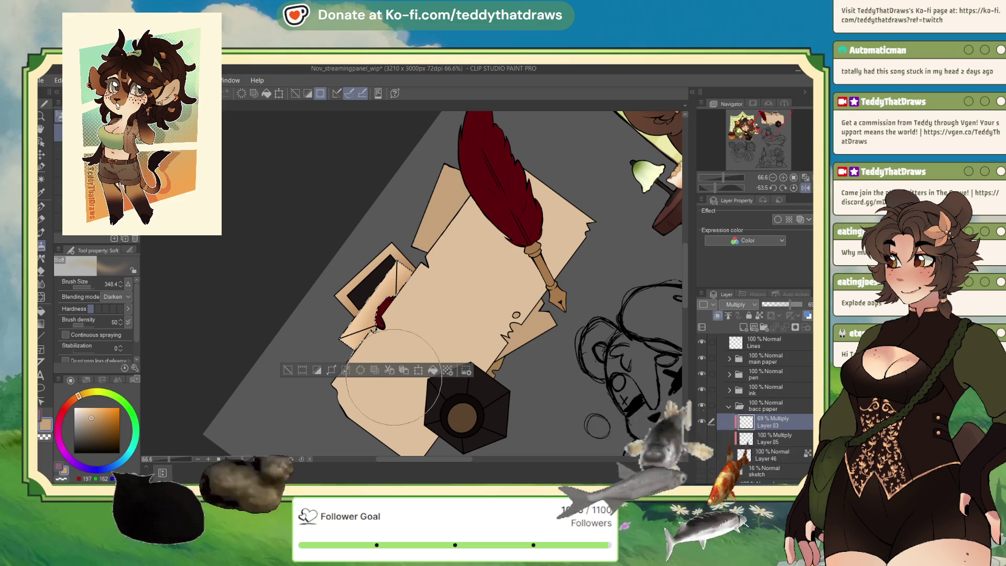
pyautogui.moveTo(83, 283); pyautogui.dragTo(77, 285)
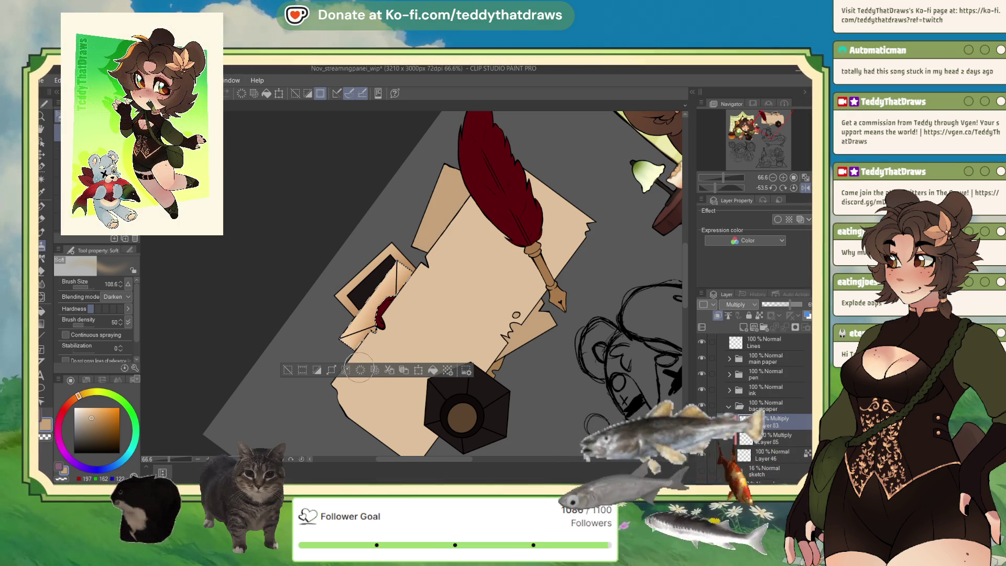
pyautogui.moveTo(375, 308); pyautogui.dragTo(375, 332)
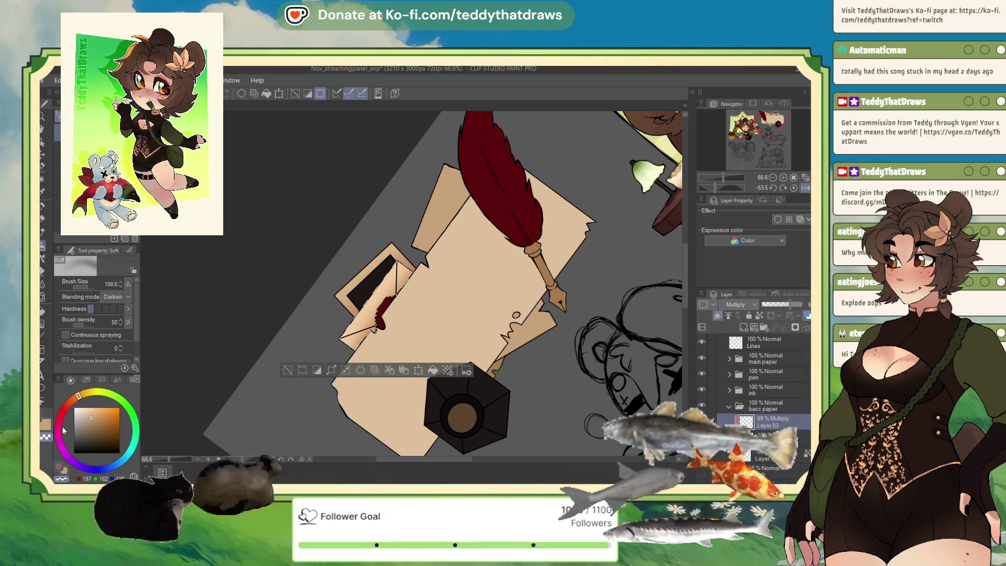
pyautogui.click(97, 424)
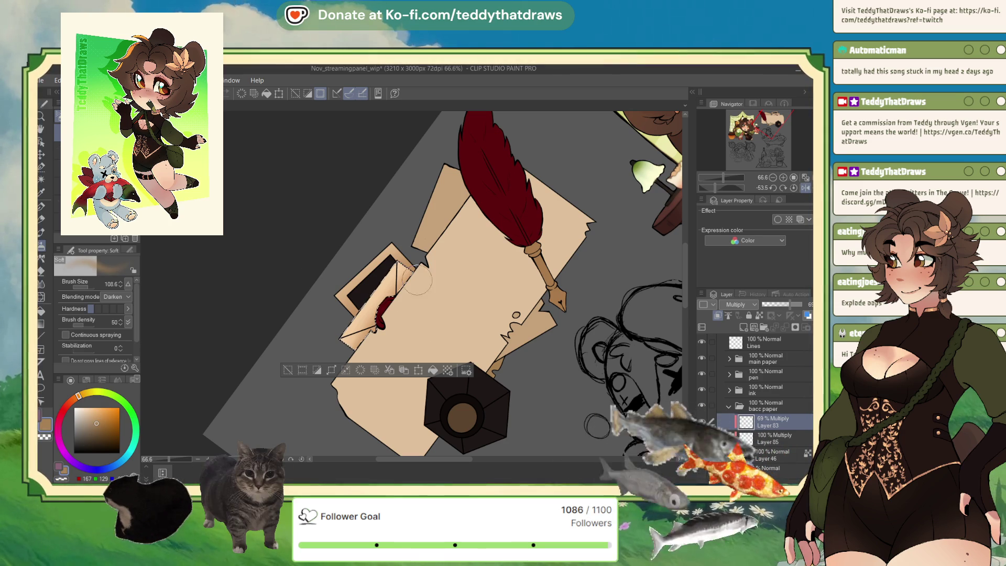
pyautogui.moveTo(417, 282); pyautogui.dragTo(420, 292)
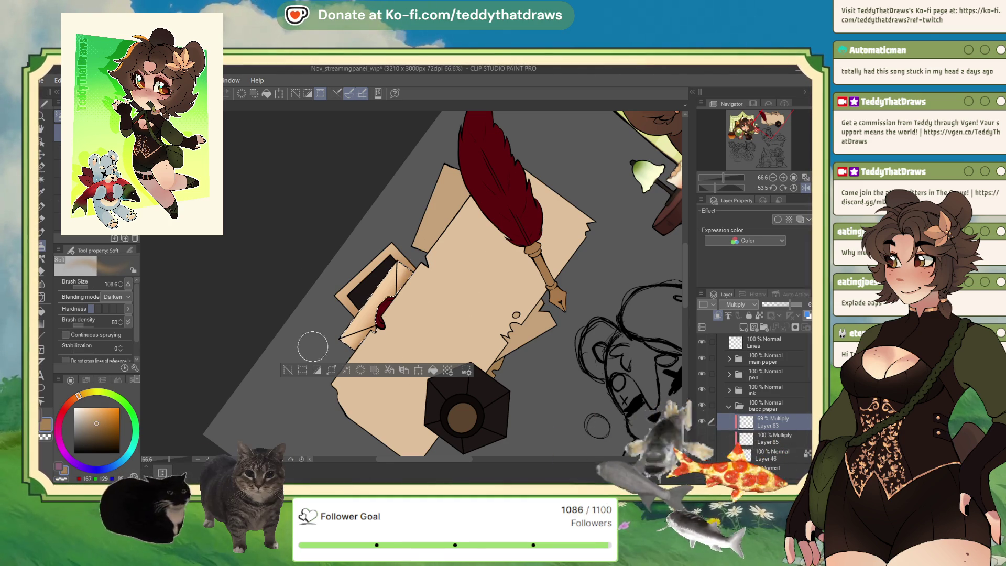
# Deselect the envelope and set Layer 83's opacity to 78%
pyautogui.hotkey('ctrl', 'd')
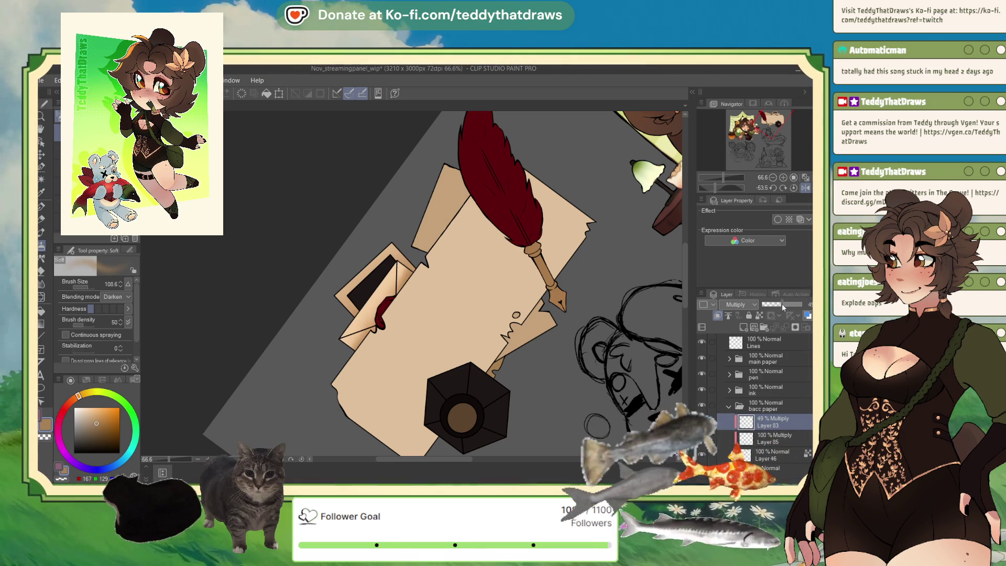
pyautogui.click(787, 304)
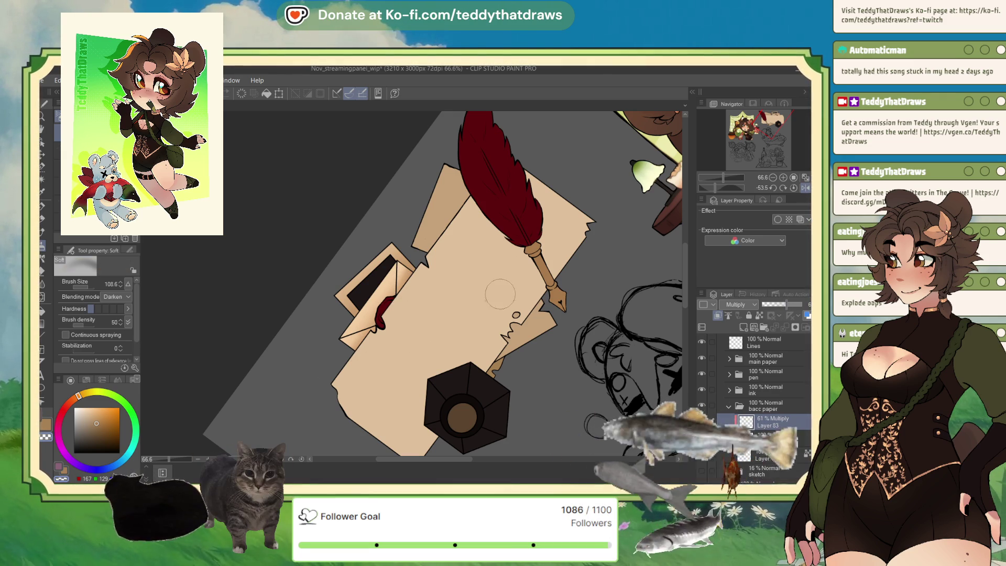
pyautogui.moveTo(785, 305); pyautogui.dragTo(793, 303)
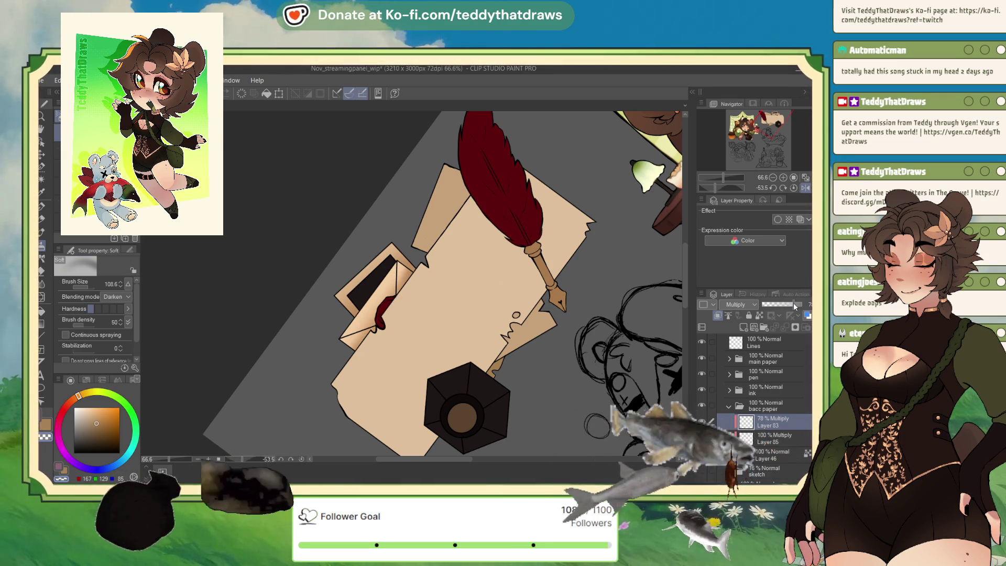
# Reset the canvas rotation and mirroring, and lower Layer 83 to about 47% opacity
pyautogui.click(793, 187)
pyautogui.click(806, 188)
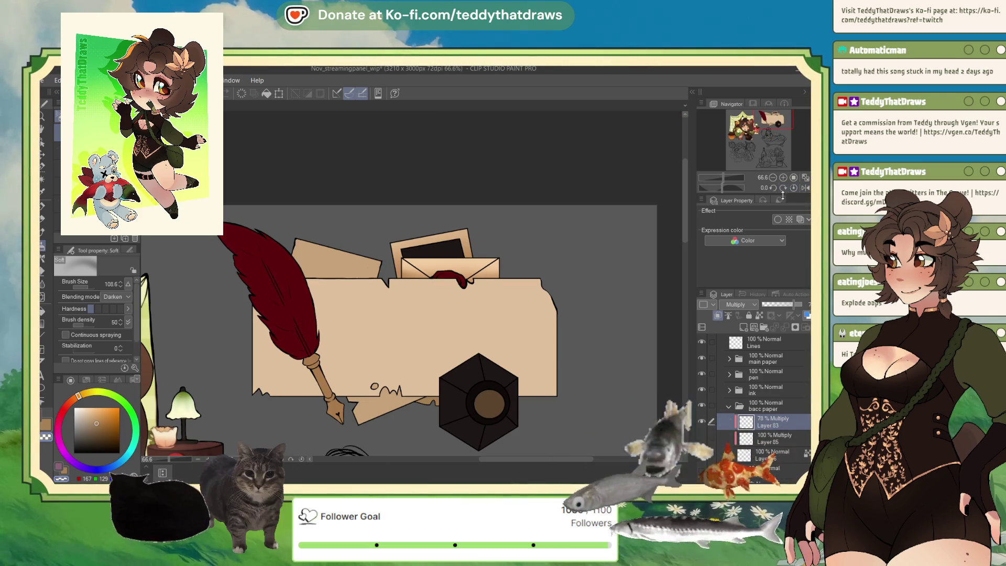
pyautogui.click(782, 306)
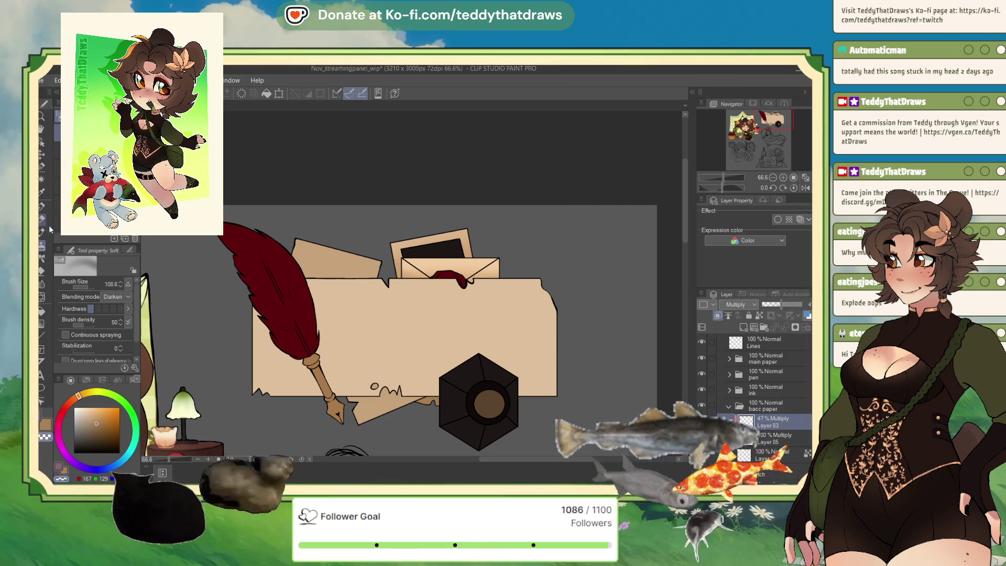
# Fill the small paper area beside the inkwell with a darker shade, then select the polaroid frame
pyautogui.click(42, 207)
pyautogui.click(41, 180)
pyautogui.click(427, 401)
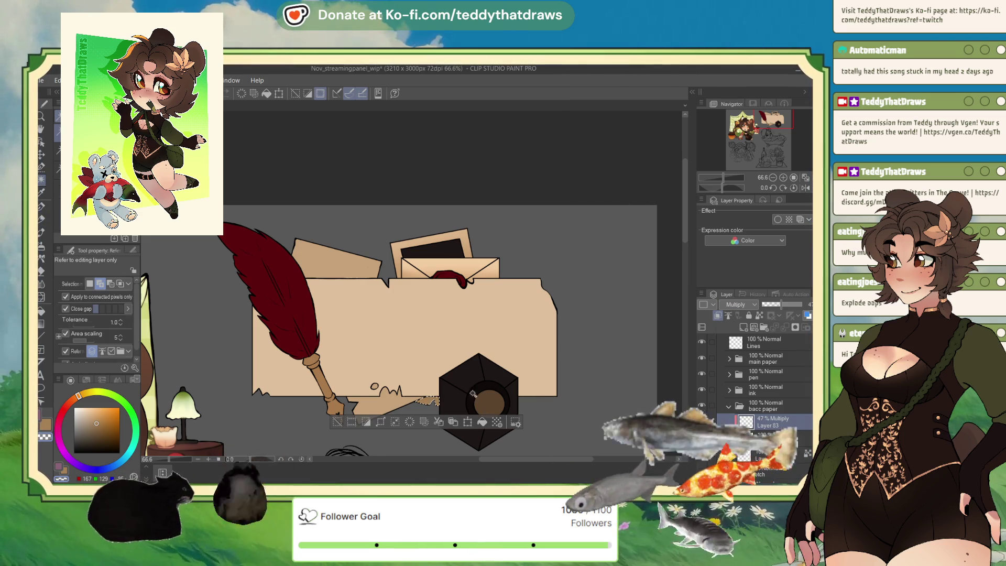
pyautogui.click(59, 431)
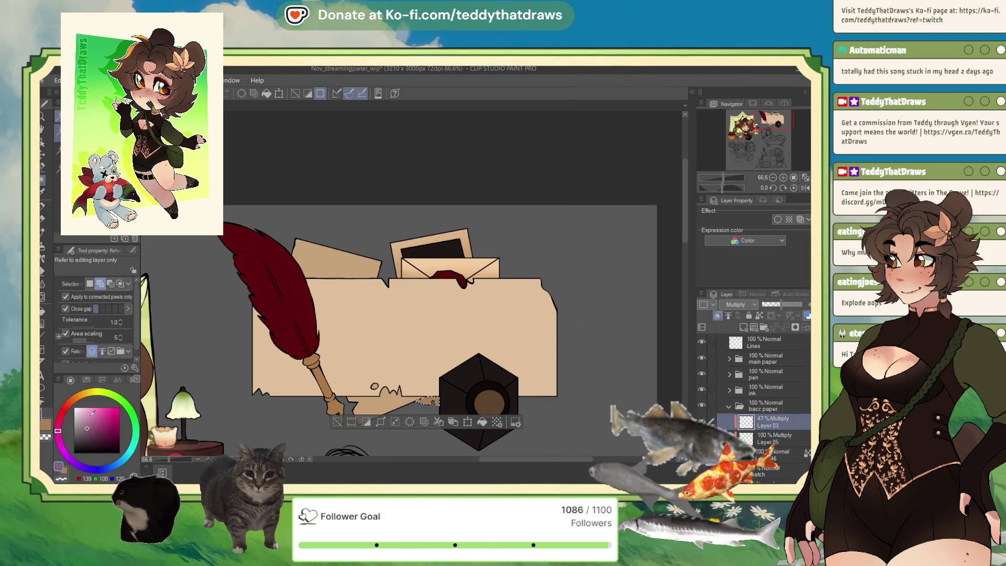
pyautogui.click(489, 427)
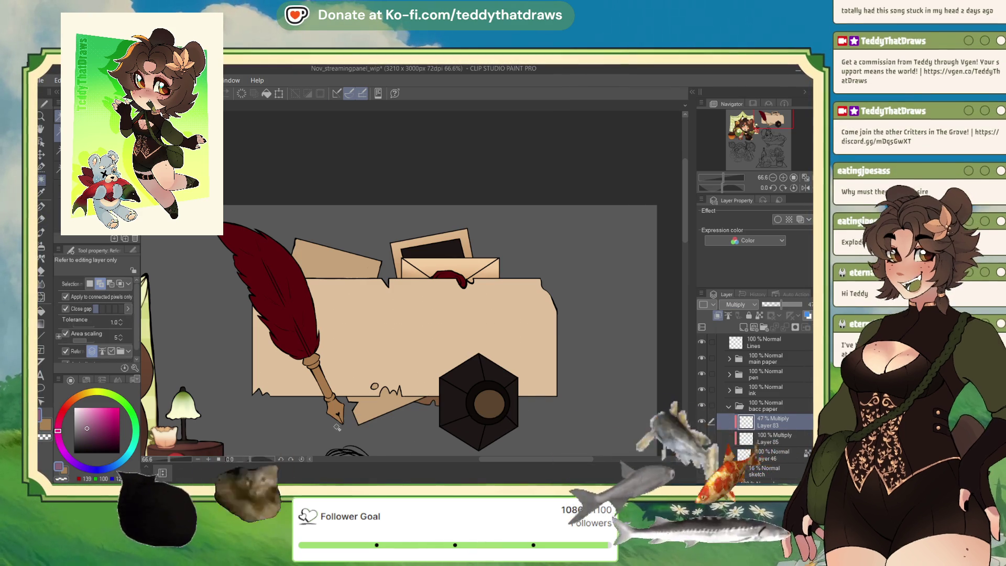
pyautogui.click(337, 425)
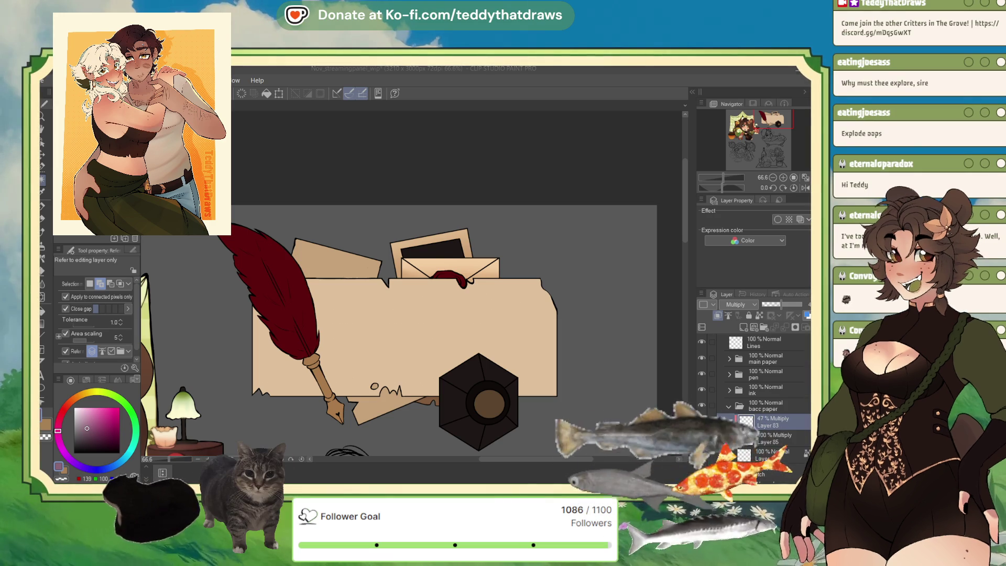
pyautogui.click(740, 426)
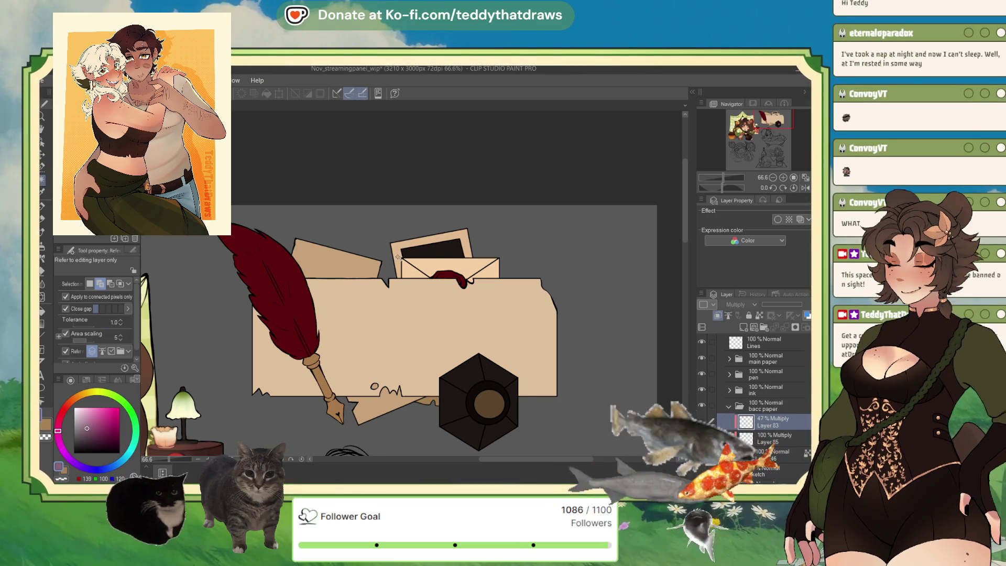
pyautogui.click(451, 237)
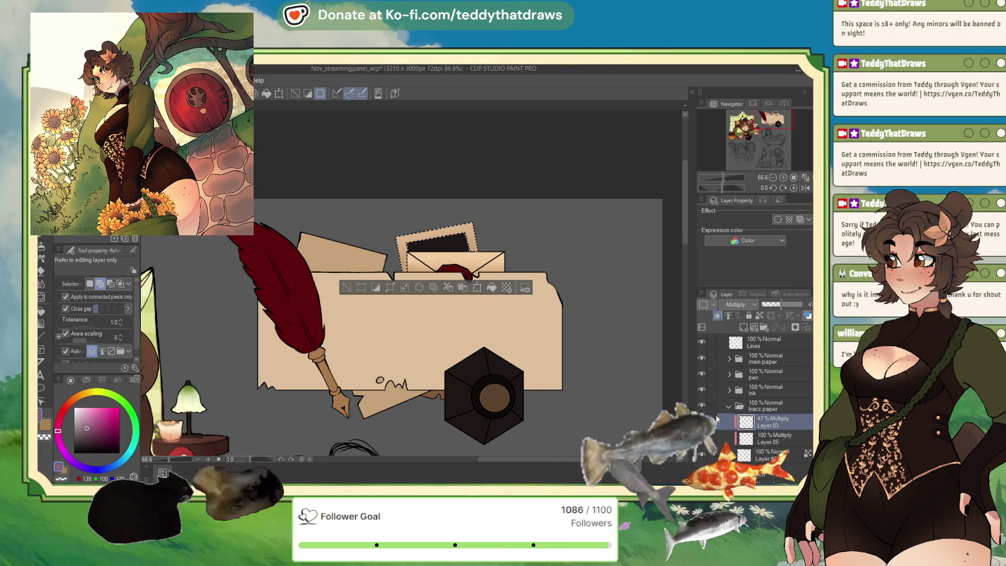
# Fill the photo frame selection on a new Multiply layer and lower it to 33%
pyautogui.click(744, 327)
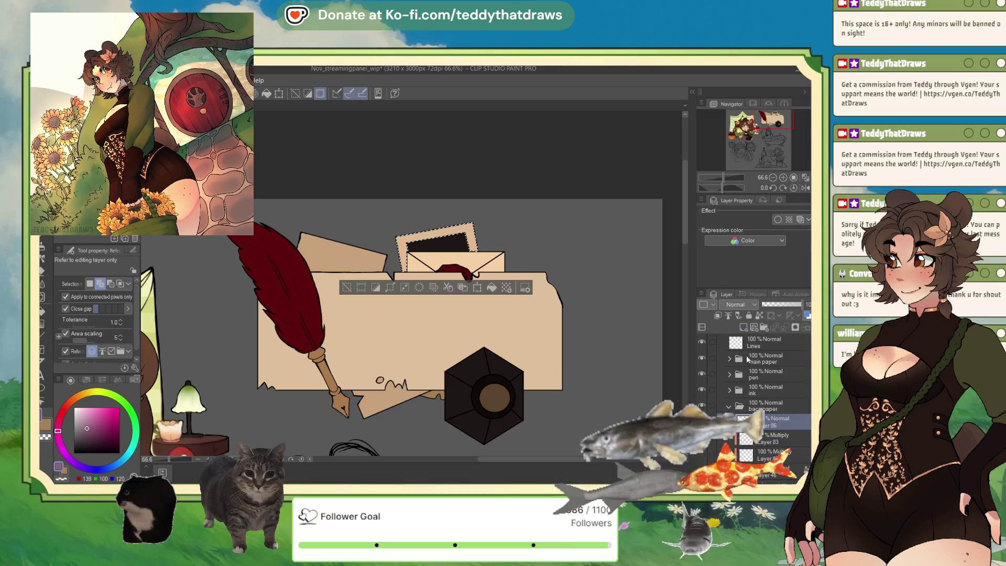
pyautogui.click(733, 308)
pyautogui.click(736, 331)
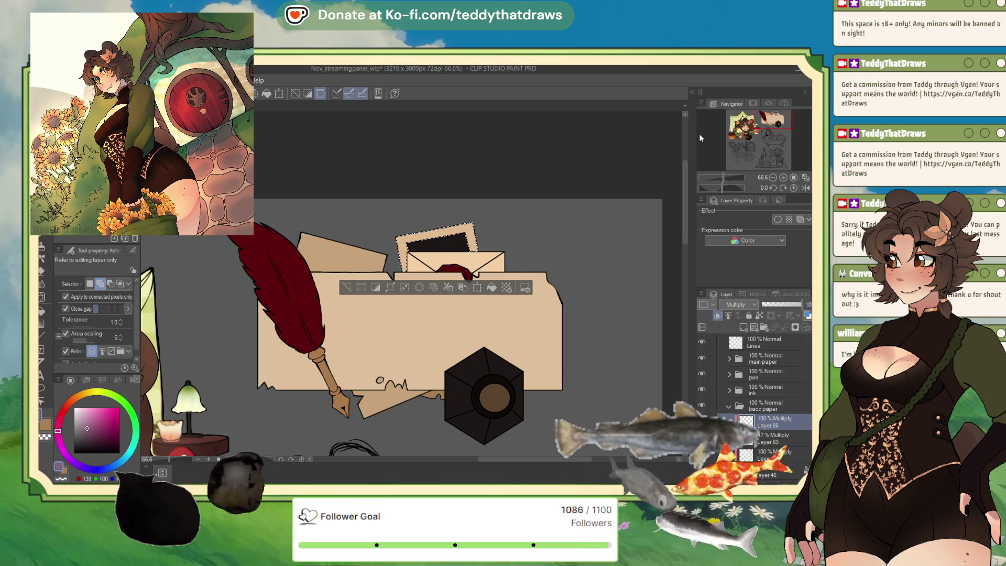
pyautogui.hotkey('ctrl', 'd')
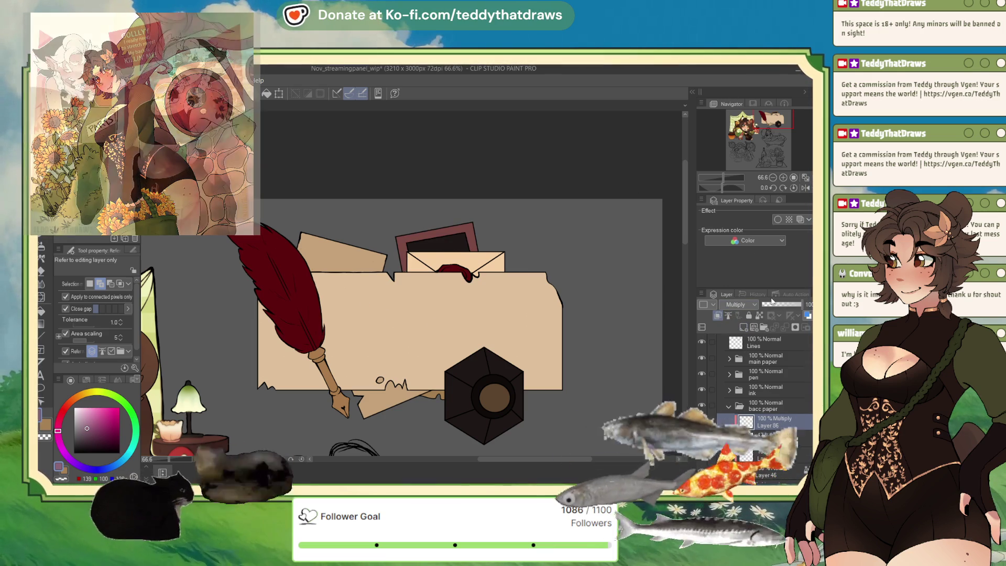
pyautogui.click(773, 305)
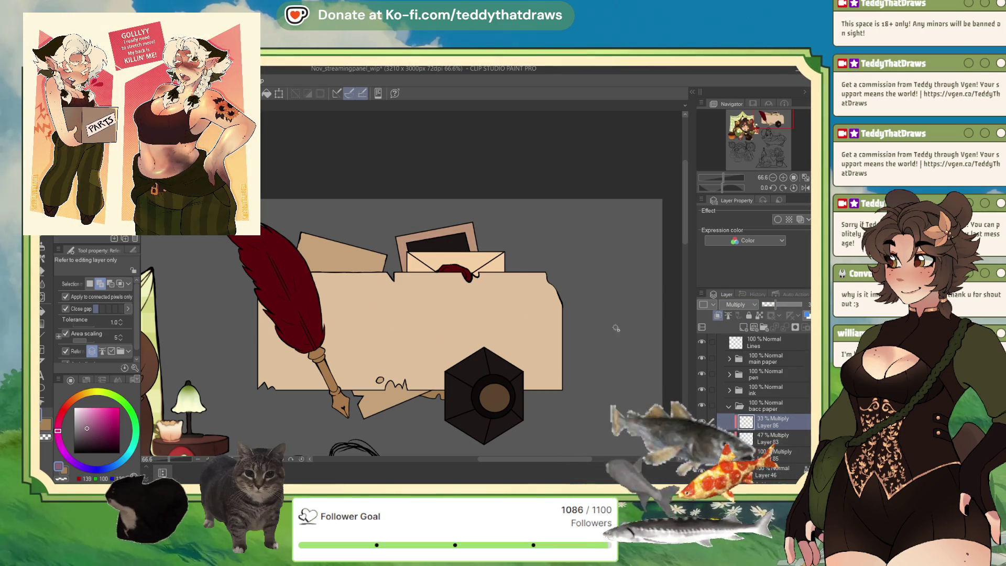
# Pick a red shading colour and shift it toward orange
pyautogui.click(66, 406)
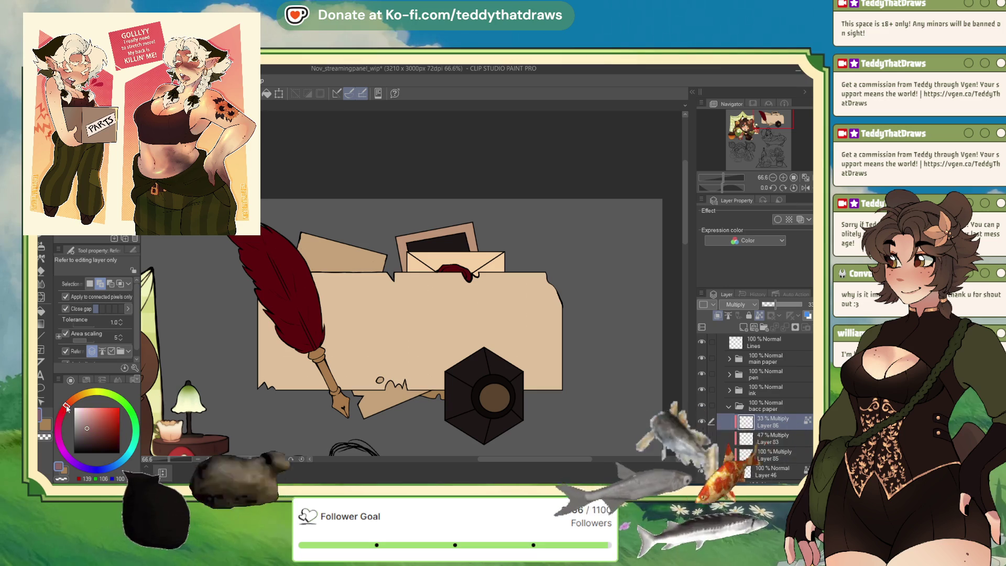
pyautogui.click(90, 417)
pyautogui.click(87, 415)
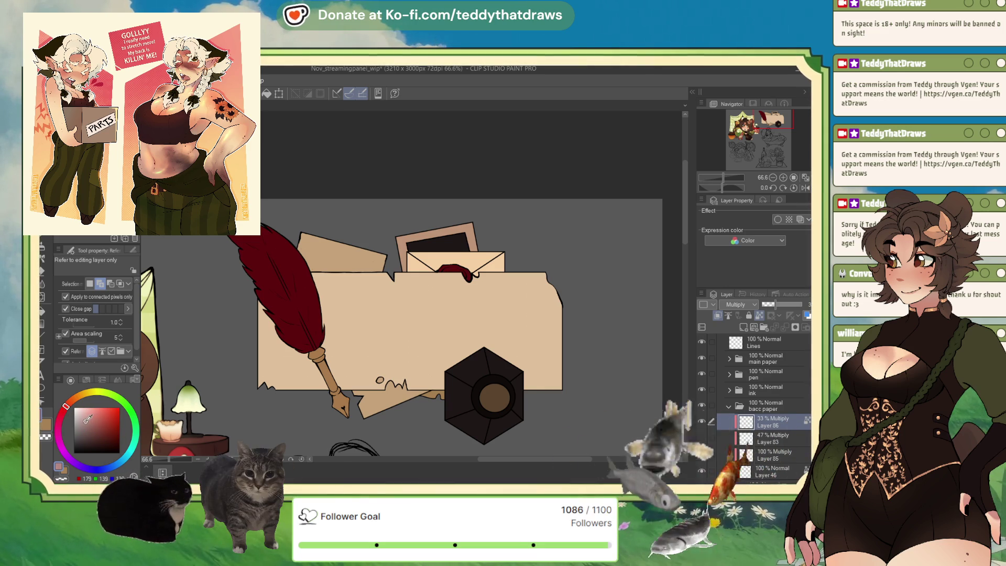
pyautogui.moveTo(65, 407); pyautogui.dragTo(71, 402)
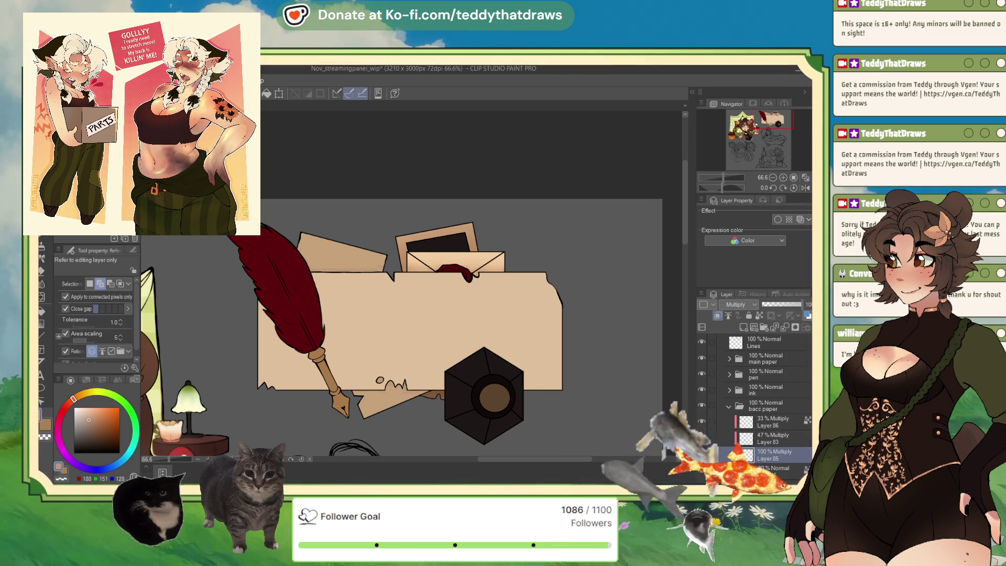
# Select and clear the back paper piece, then add new Layer 87 for paper shading
pyautogui.click(42, 335)
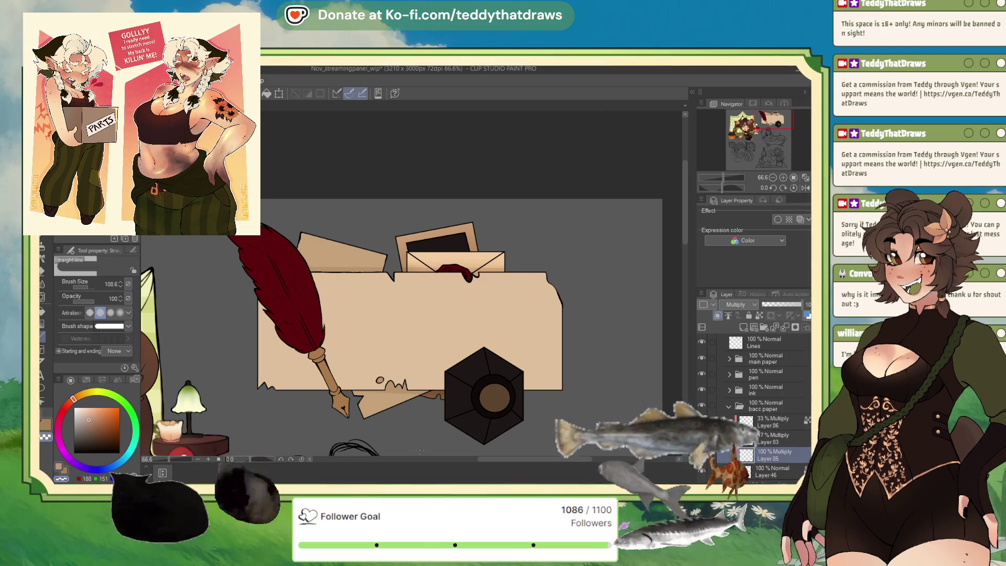
pyautogui.scroll(-2, 448, 247)
pyautogui.scroll(2, 448, 248)
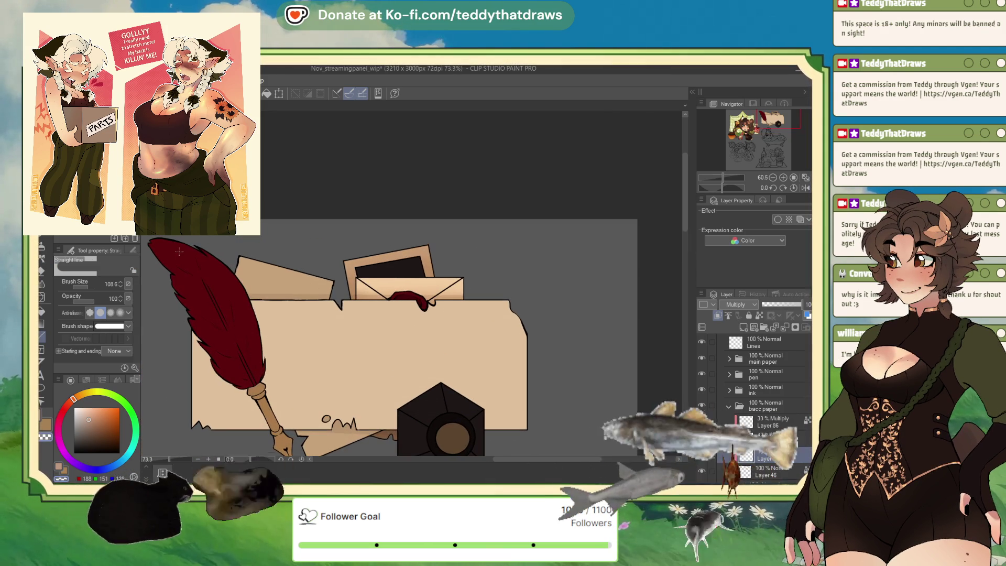
pyautogui.press('g')
pyautogui.scroll(-1, 544, 229)
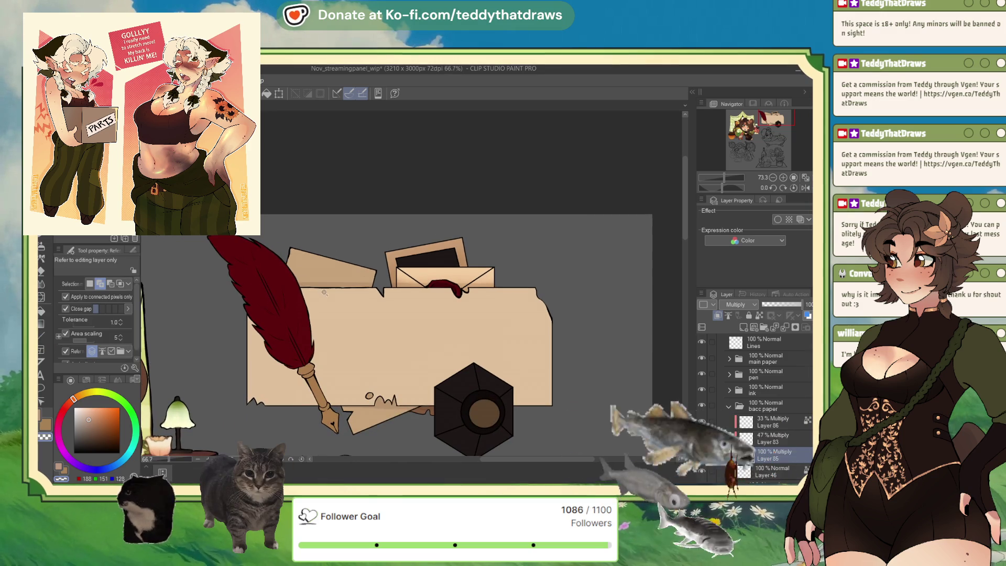
pyautogui.click(314, 267)
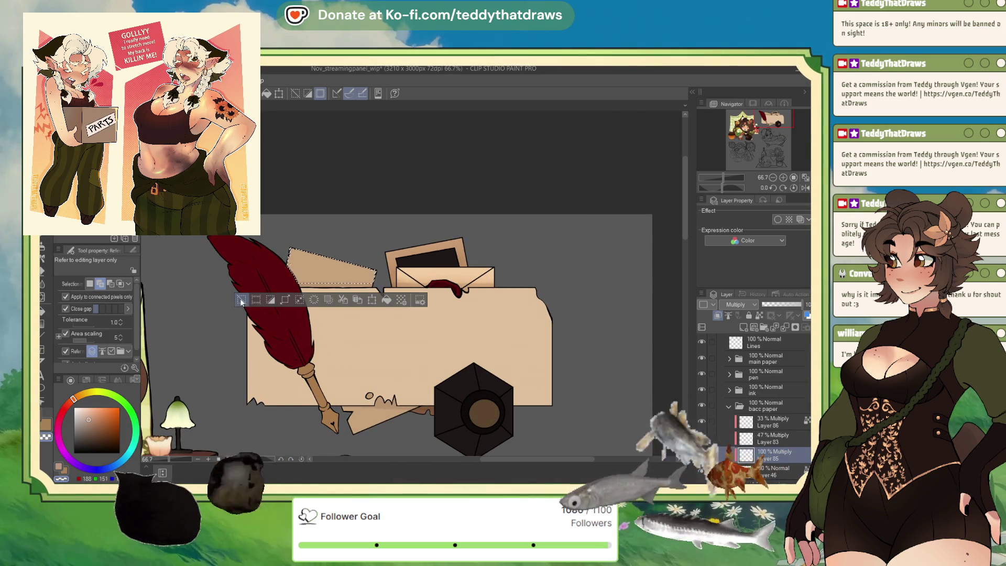
pyautogui.hotkey('ctrl', 'd')
pyautogui.scroll(4, 348, 224)
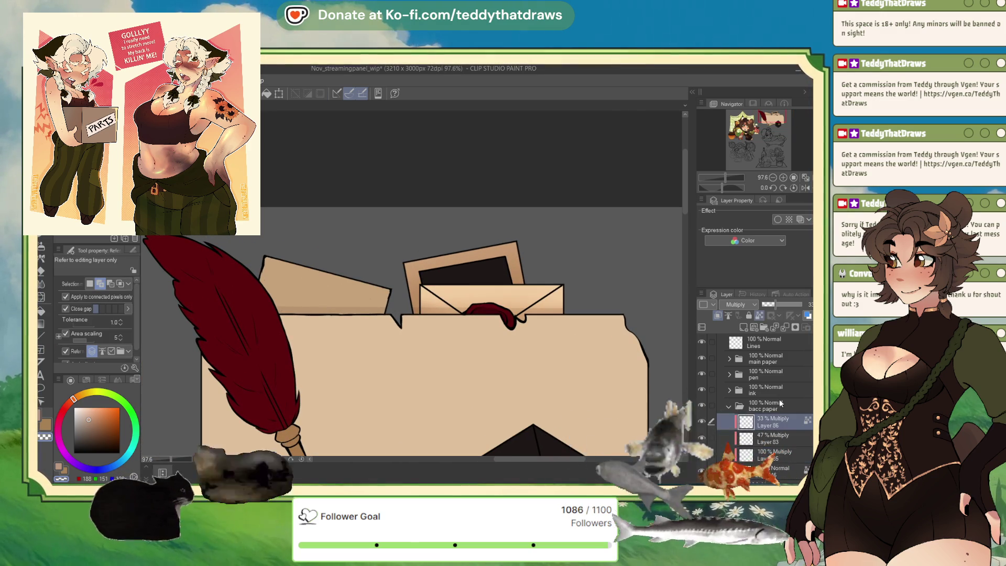
pyautogui.click(742, 327)
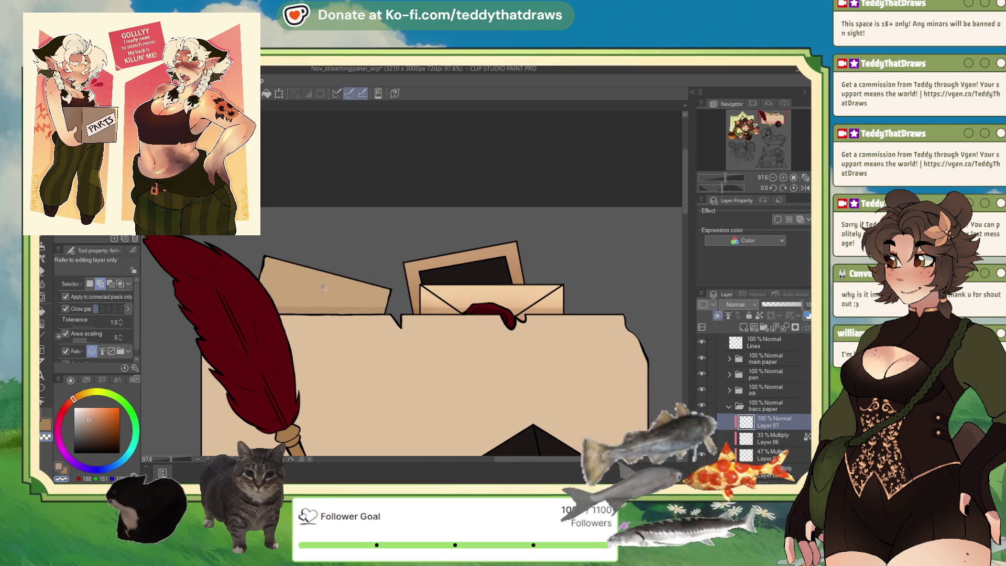
# Sample the tan paper colour and set Layer 87 to Multiply
pyautogui.keyDown('alt'); pyautogui.click(325, 284); pyautogui.keyUp('alt')
pyautogui.click(737, 301)
pyautogui.click(744, 102)
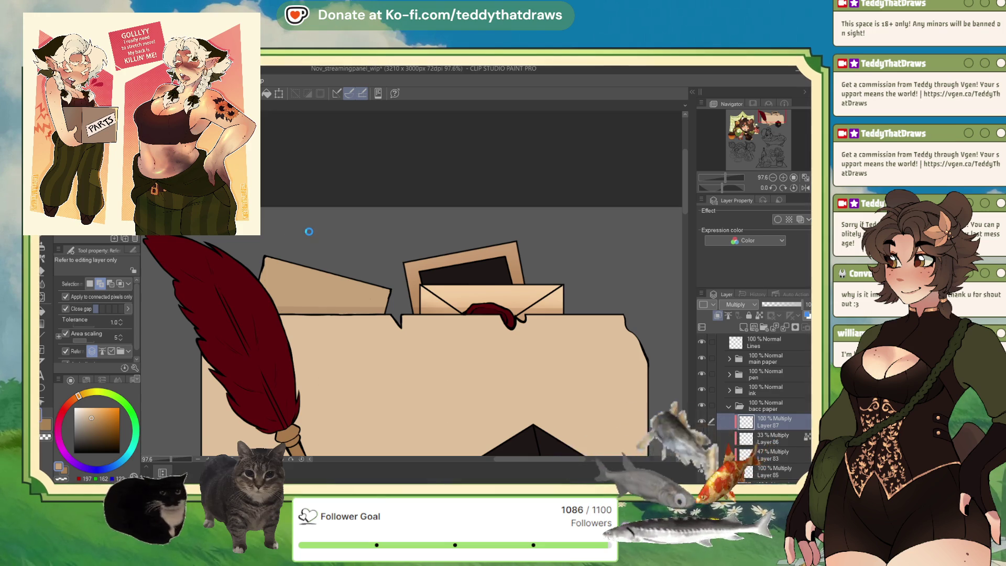
# Shade the left paper's top edge with a smaller grainy brush in dark brown
pyautogui.click(44, 247)
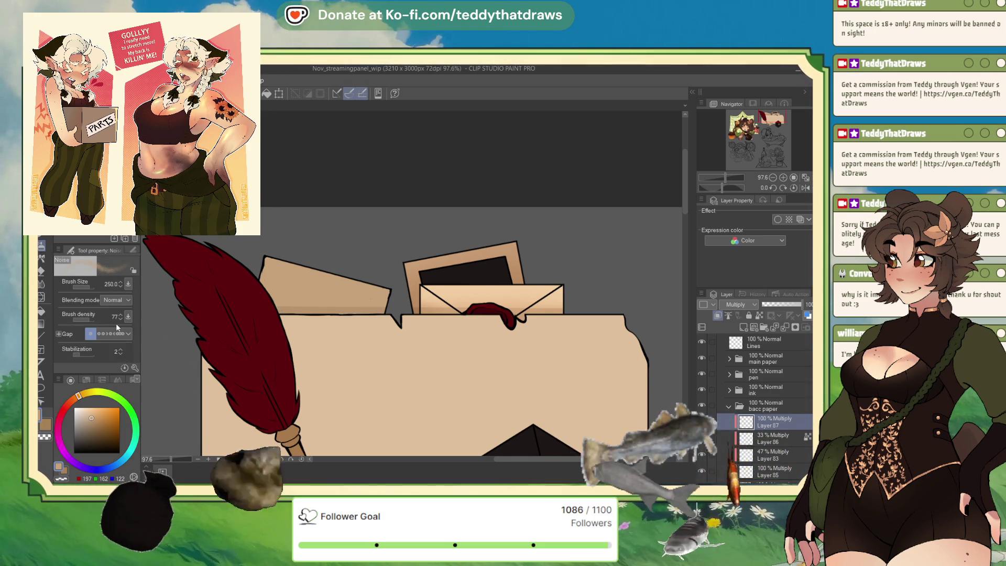
pyautogui.moveTo(87, 287); pyautogui.dragTo(79, 287)
pyautogui.click(95, 420)
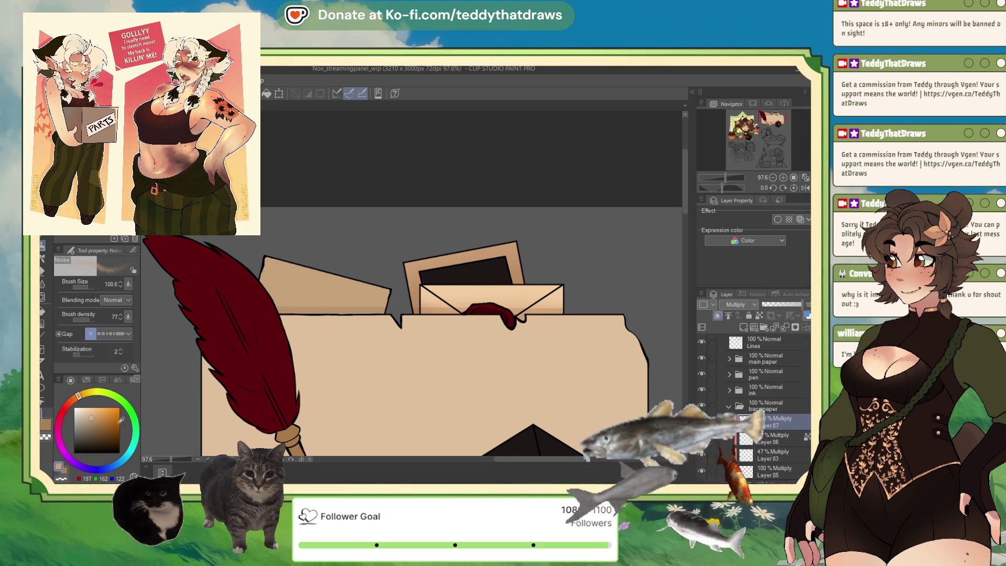
pyautogui.click(99, 428)
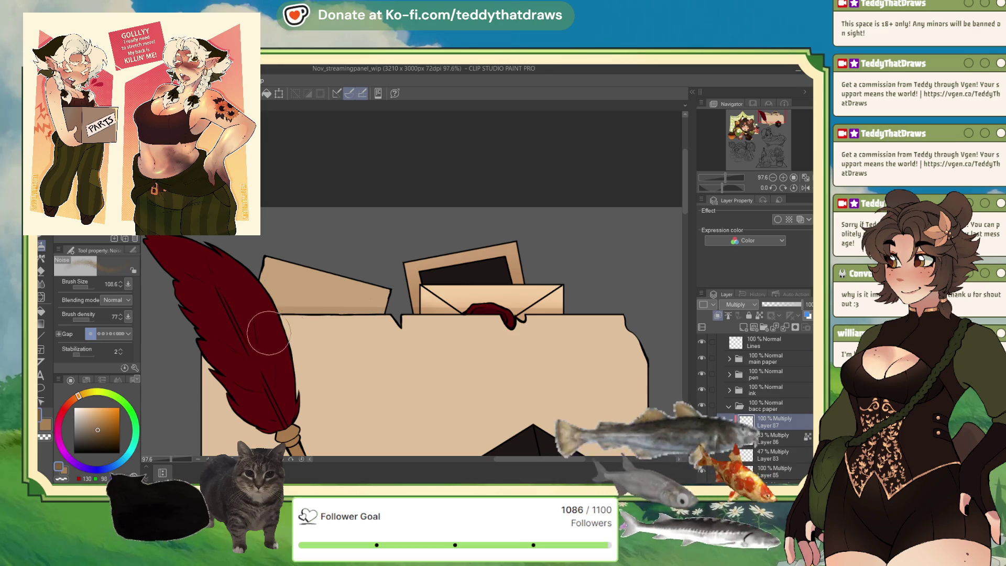
pyautogui.moveTo(276, 309)
pyautogui.mouseDown()
pyautogui.moveTo(356, 314)
pyautogui.moveTo(336, 325)
pyautogui.mouseUp()
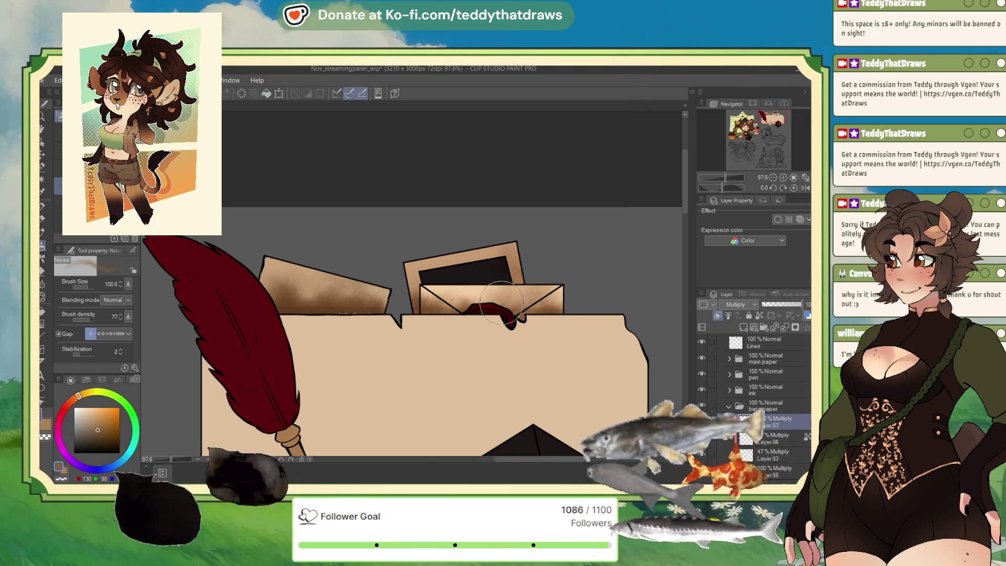
# Fade the paper shading layer to about 30% and zoom around to check it
pyautogui.scroll(-2, 499, 313)
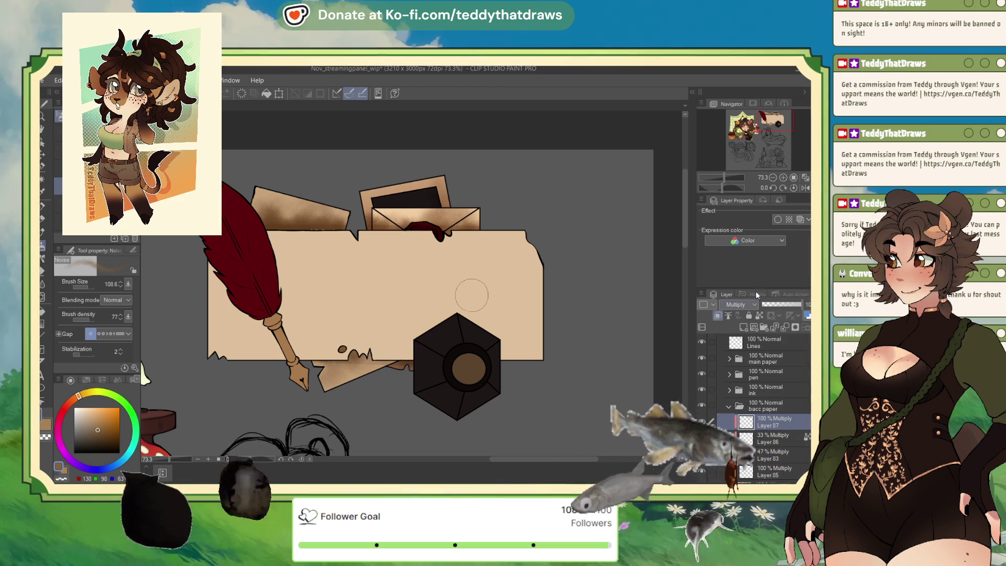
pyautogui.moveTo(781, 306); pyautogui.dragTo(775, 307)
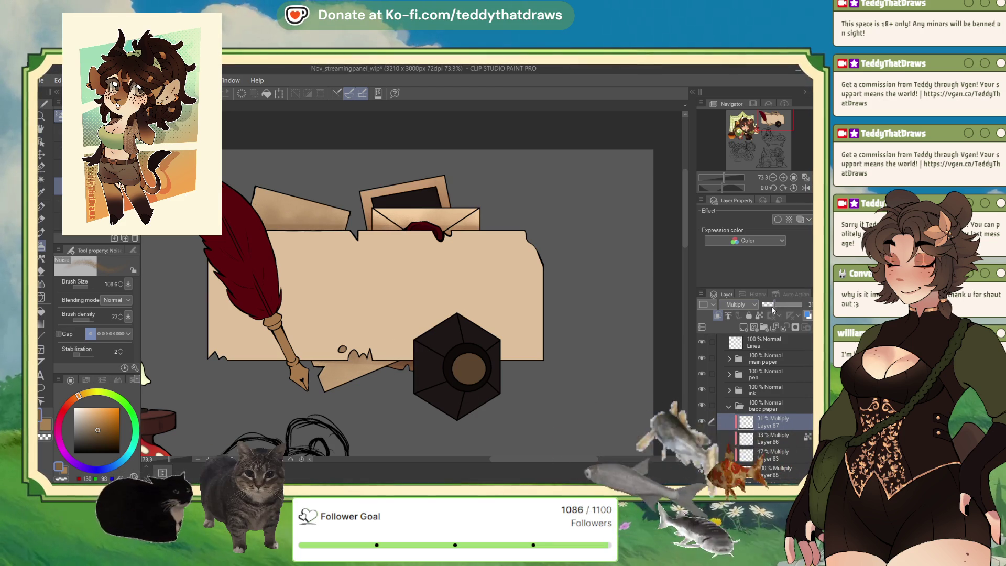
pyautogui.scroll(3, 311, 181)
pyautogui.scroll(-4, 392, 223)
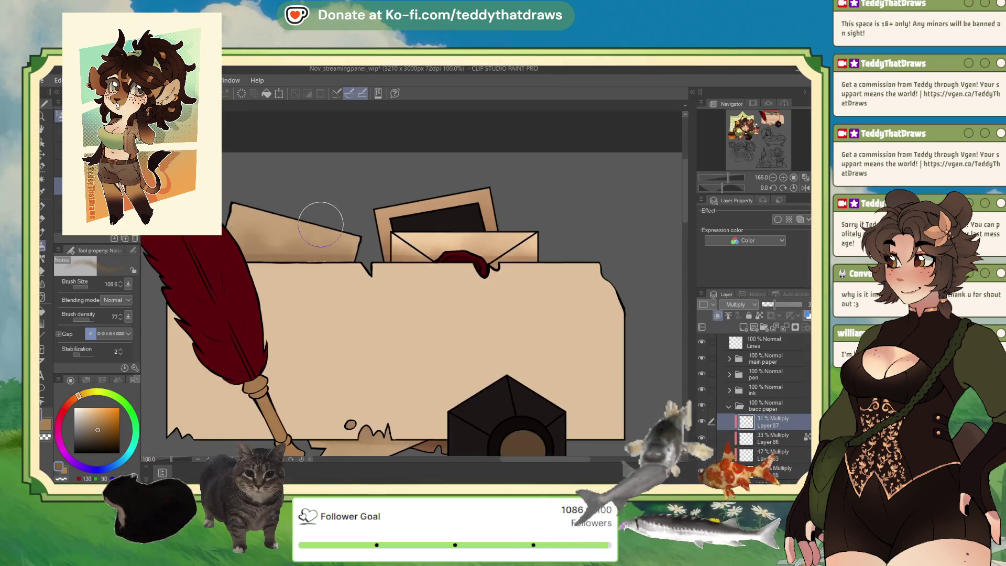
pyautogui.scroll(4, 414, 204)
pyautogui.scroll(-4, 415, 206)
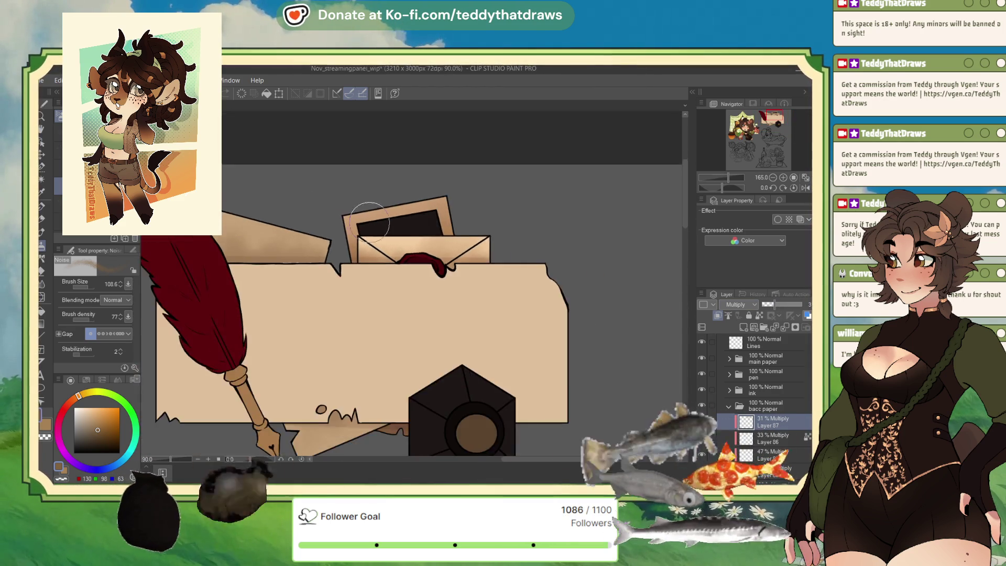
pyautogui.scroll(2, 416, 206)
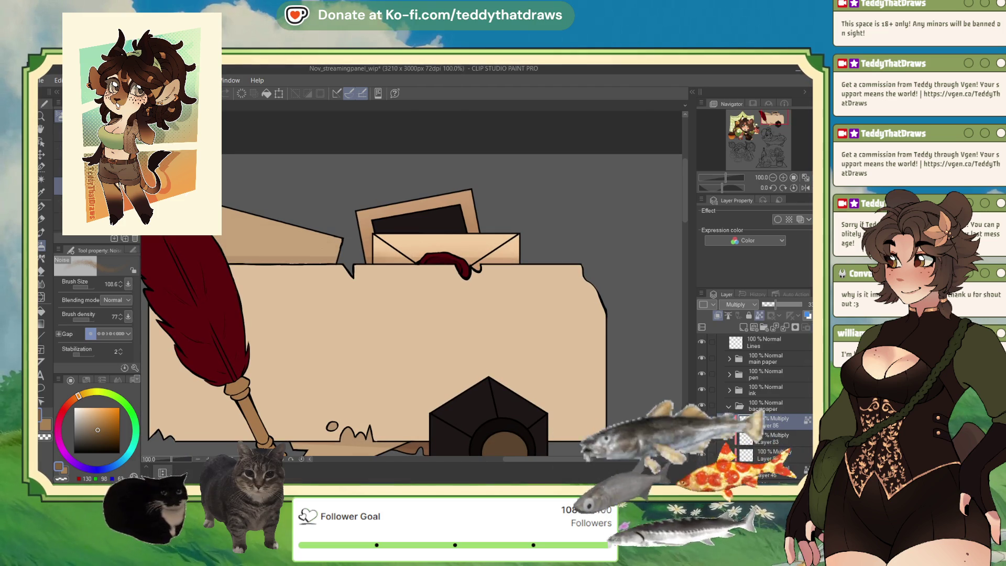
pyautogui.scroll(-4, 396, 268)
pyautogui.scroll(1, 397, 268)
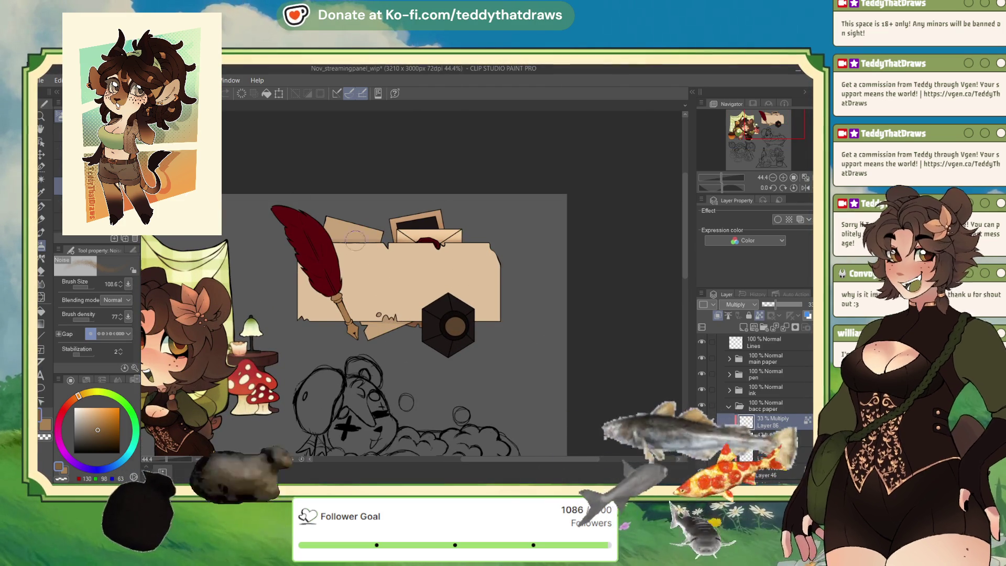
# Set Layer 85's opacity to 57%
pyautogui.scroll(10, 398, 313)
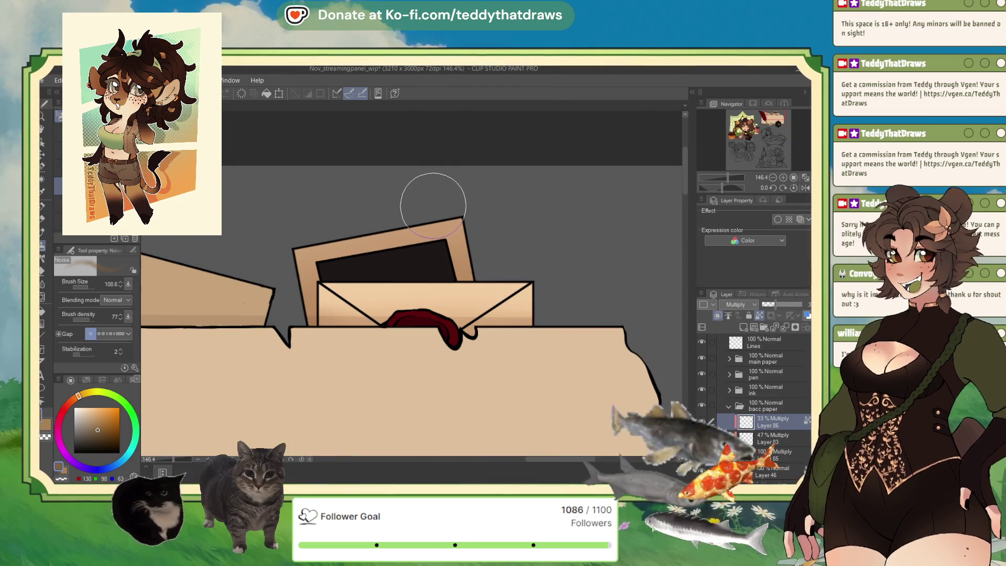
pyautogui.click(770, 455)
pyautogui.click(787, 308)
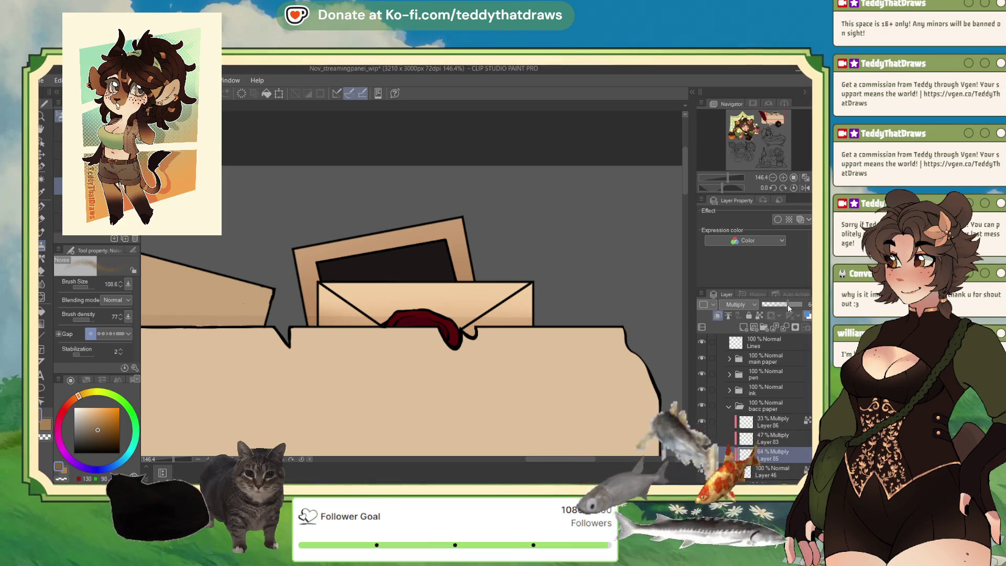
pyautogui.click(788, 309)
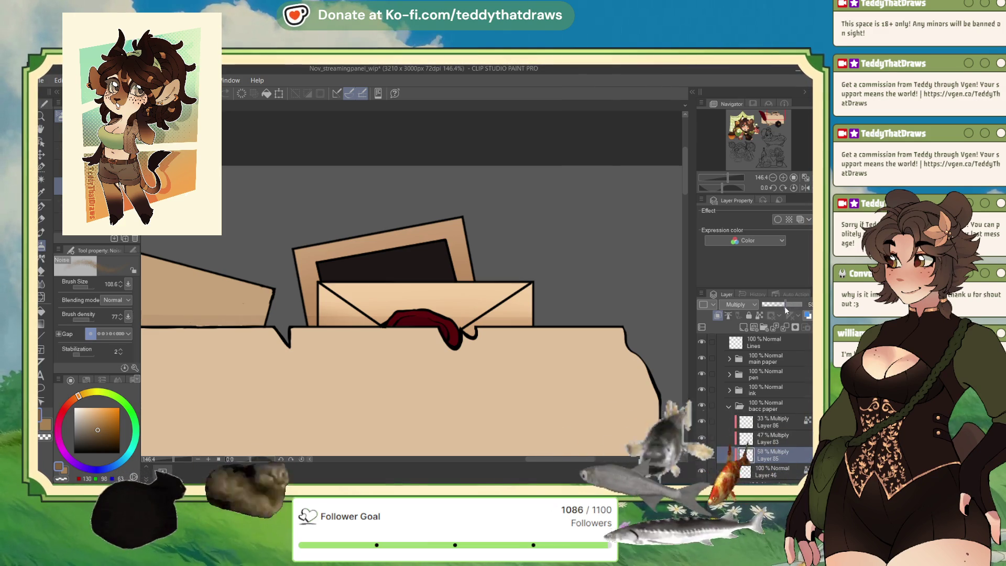
pyautogui.click(779, 309)
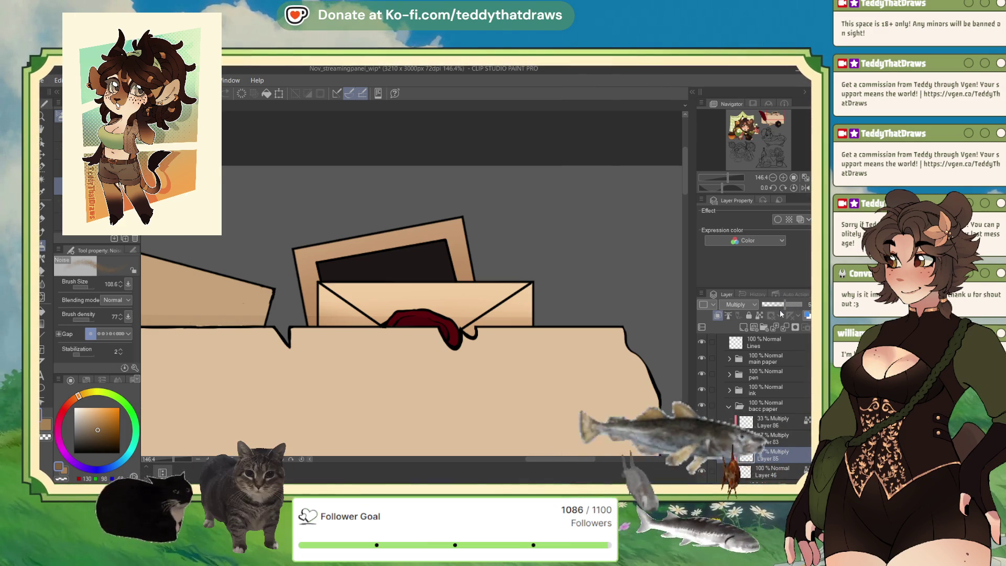
# Set Layer 83's opacity to 62% and zoom out
pyautogui.click(788, 442)
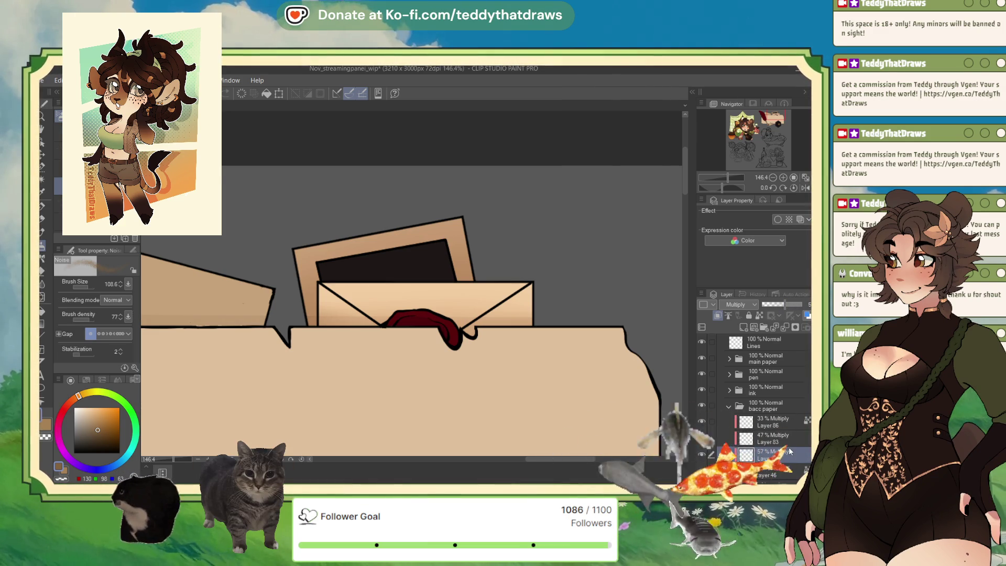
pyautogui.click(791, 304)
pyautogui.click(787, 301)
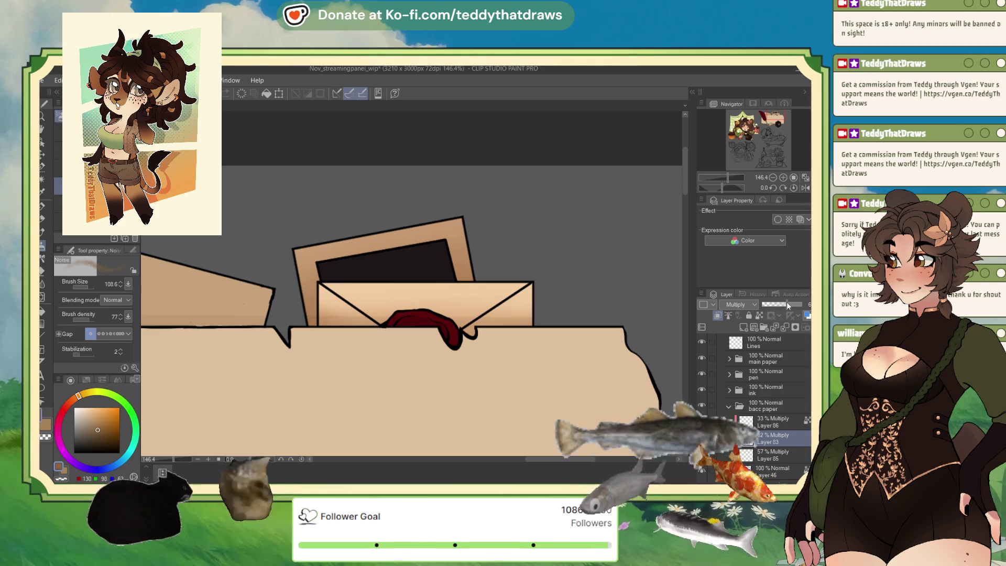
pyautogui.scroll(-5, 488, 228)
pyautogui.scroll(-1, 488, 228)
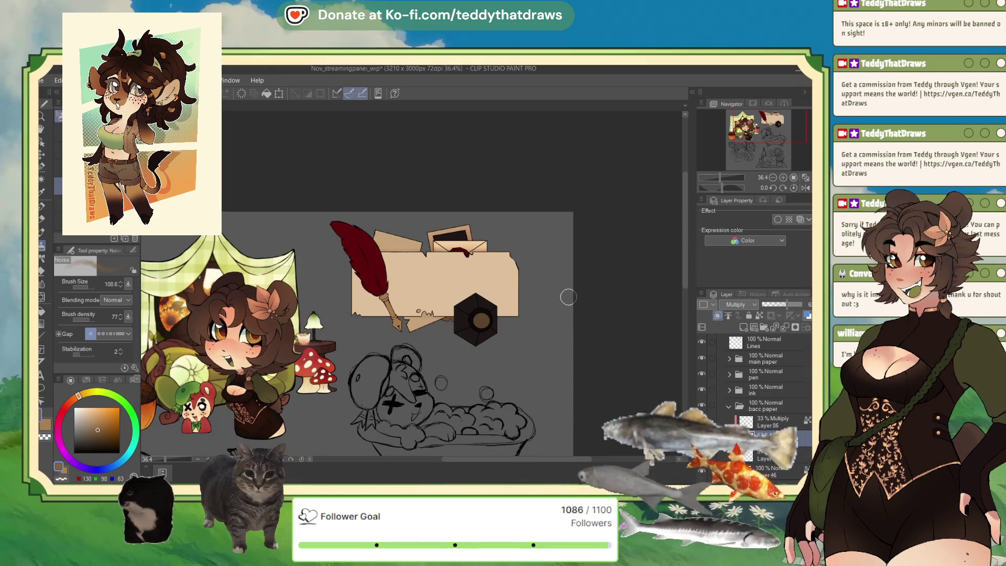
pyautogui.click(755, 421)
# Add a new Soft light layer inside the ink folder
pyautogui.click(728, 407)
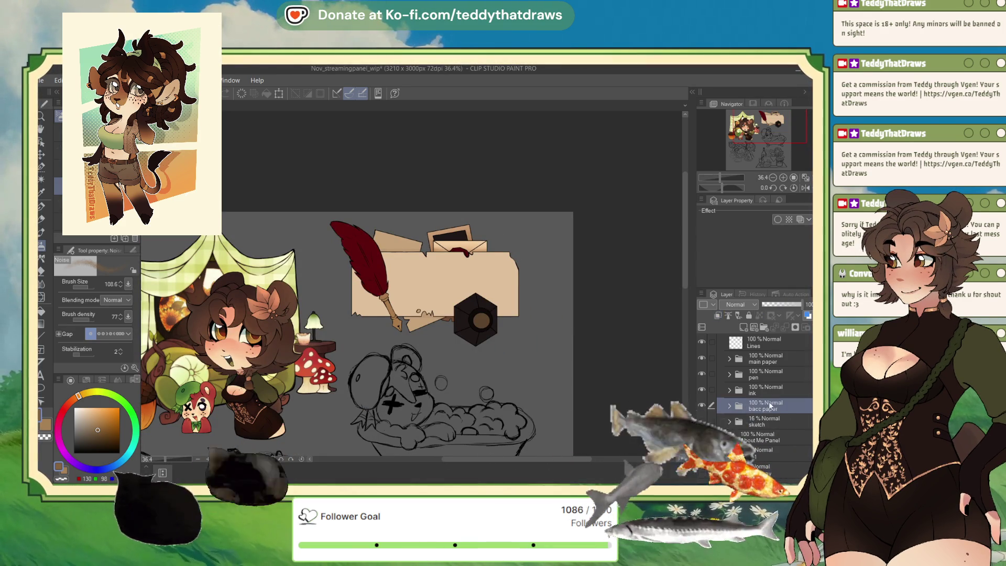
pyautogui.click(729, 390)
pyautogui.click(758, 396)
pyautogui.click(743, 327)
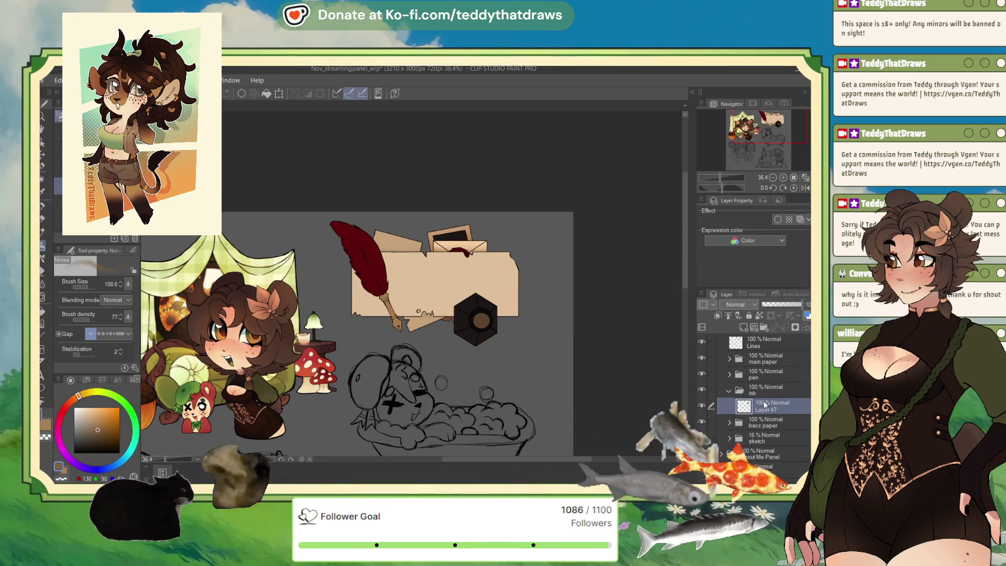
pyautogui.click(736, 304)
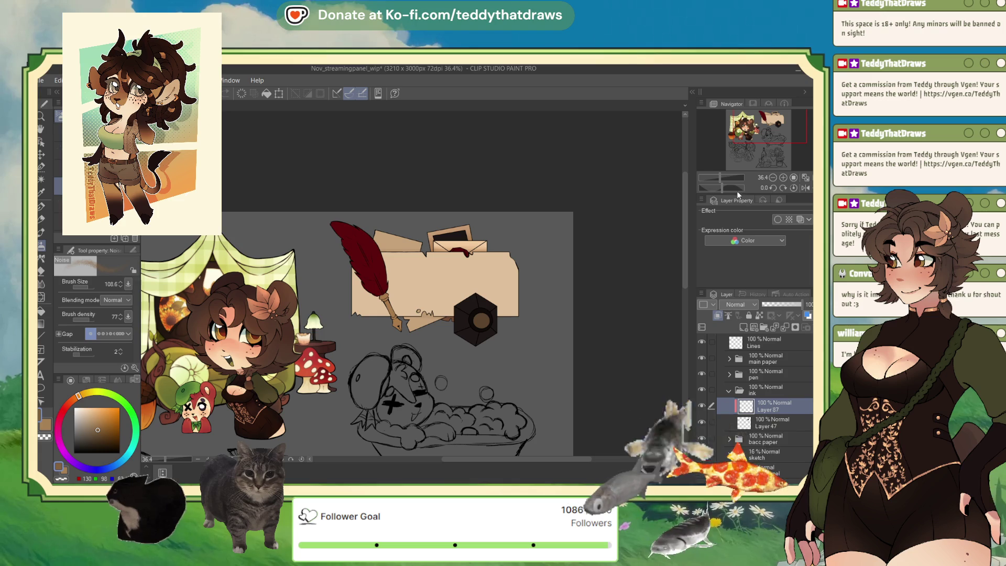
pyautogui.click(739, 451)
# Auto Select the whole hexagonal inkwell area
pyautogui.scroll(2, 464, 356)
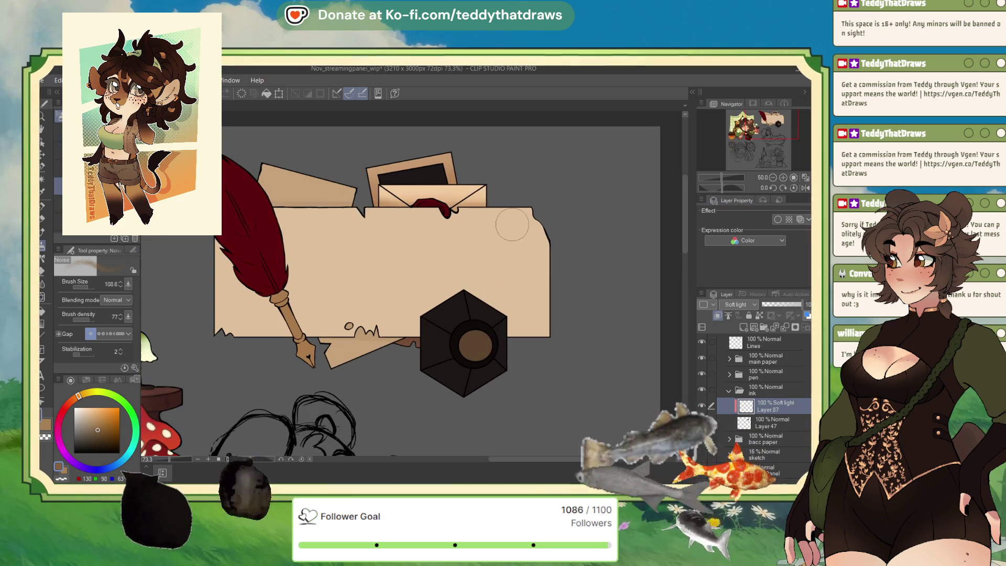
pyautogui.scroll(2, 513, 228)
pyautogui.press('g')
pyautogui.click(461, 309)
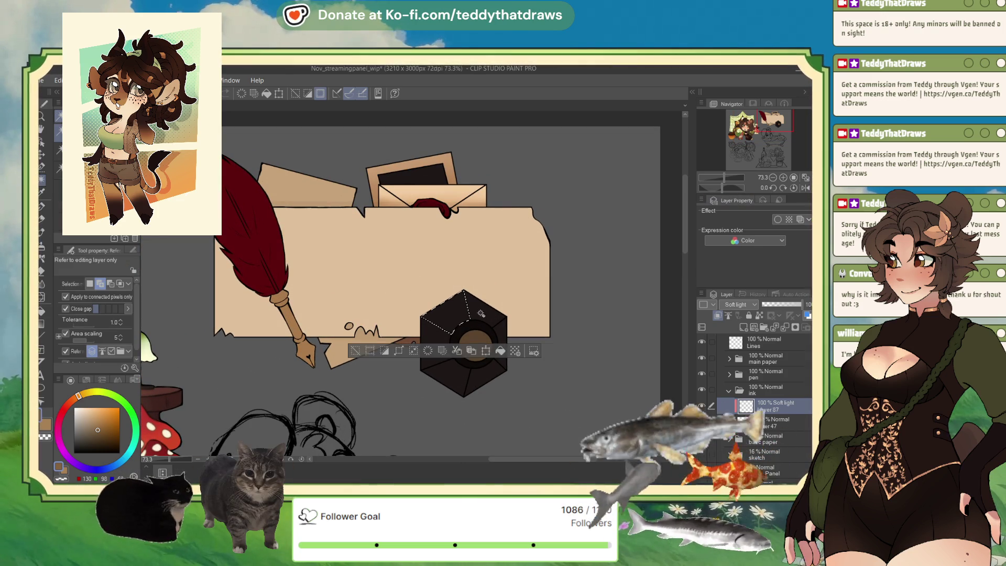
pyautogui.click(458, 373)
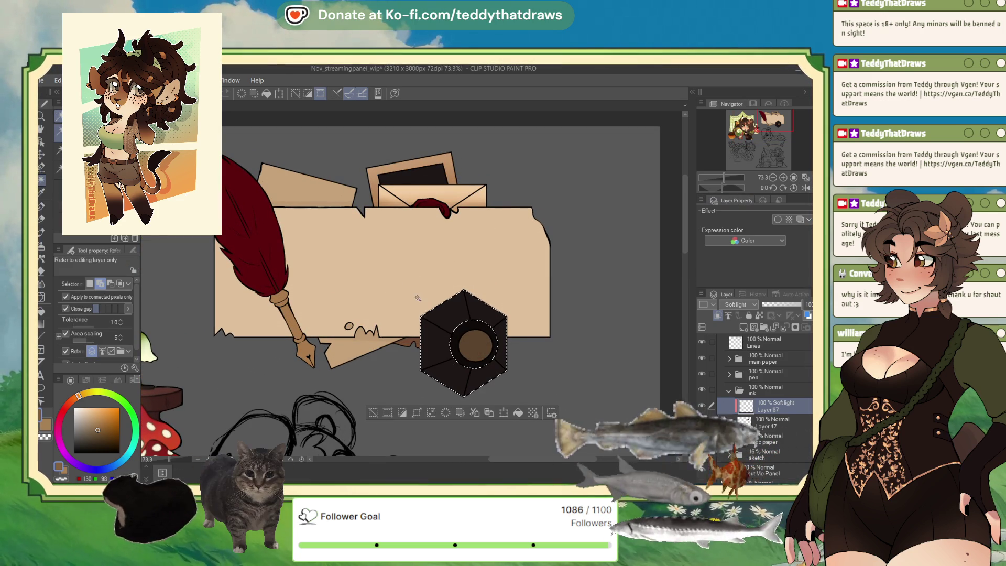
# Airbrush brown shading on the inkwell with a 131.9 brush, then deselect
pyautogui.press('b')
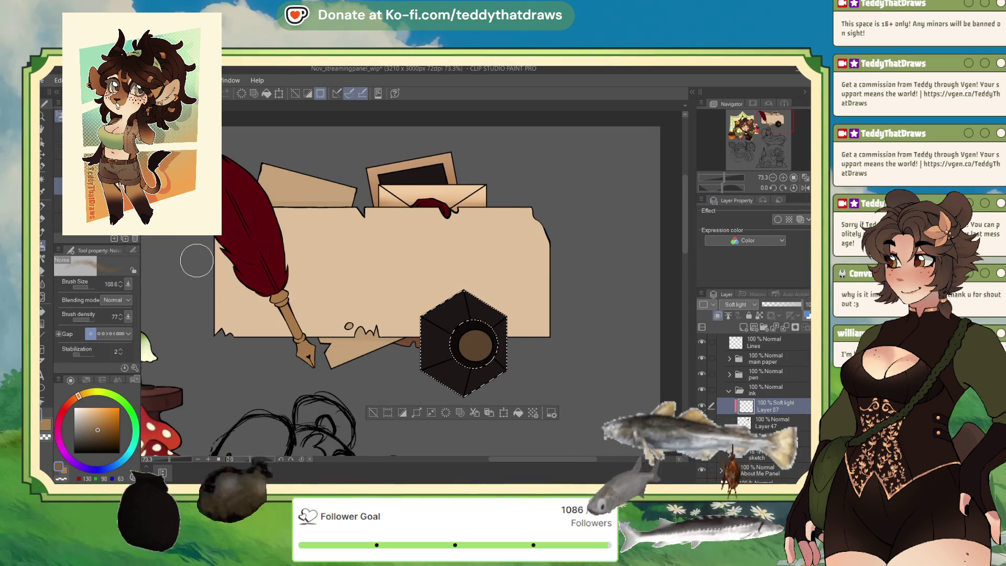
pyautogui.moveTo(82, 287); pyautogui.dragTo(87, 287)
pyautogui.click(96, 437)
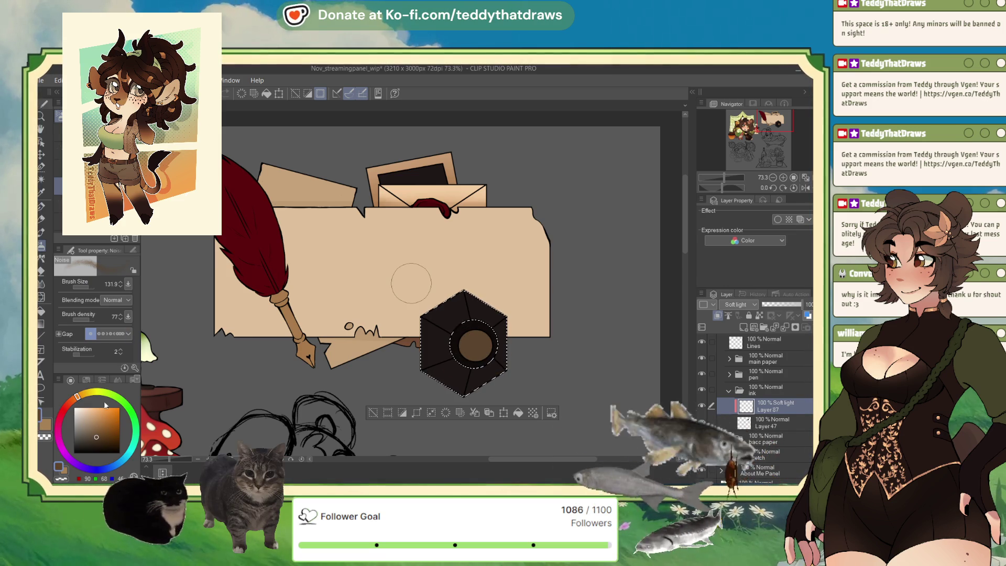
pyautogui.click(96, 417)
pyautogui.press('b')
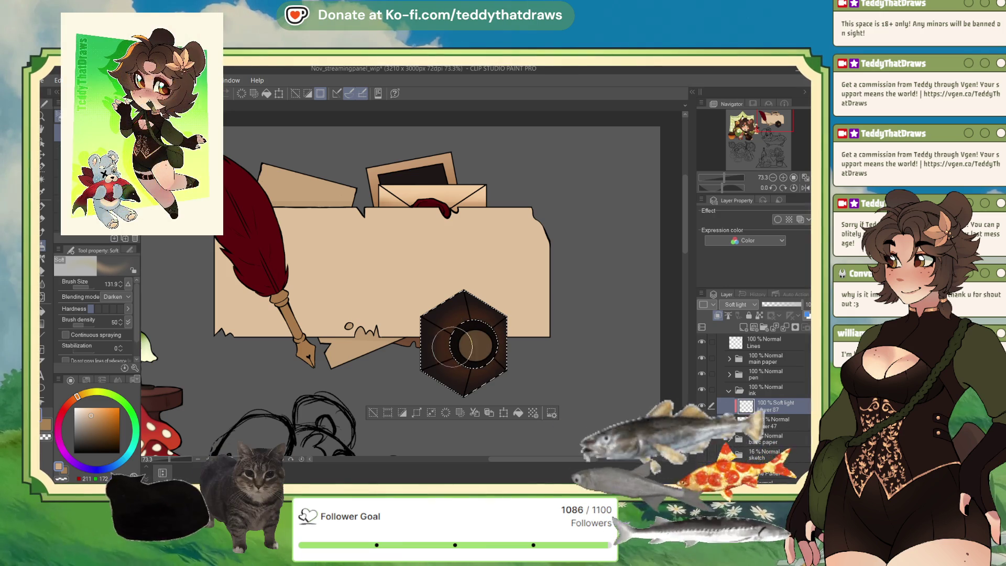
pyautogui.click(373, 414)
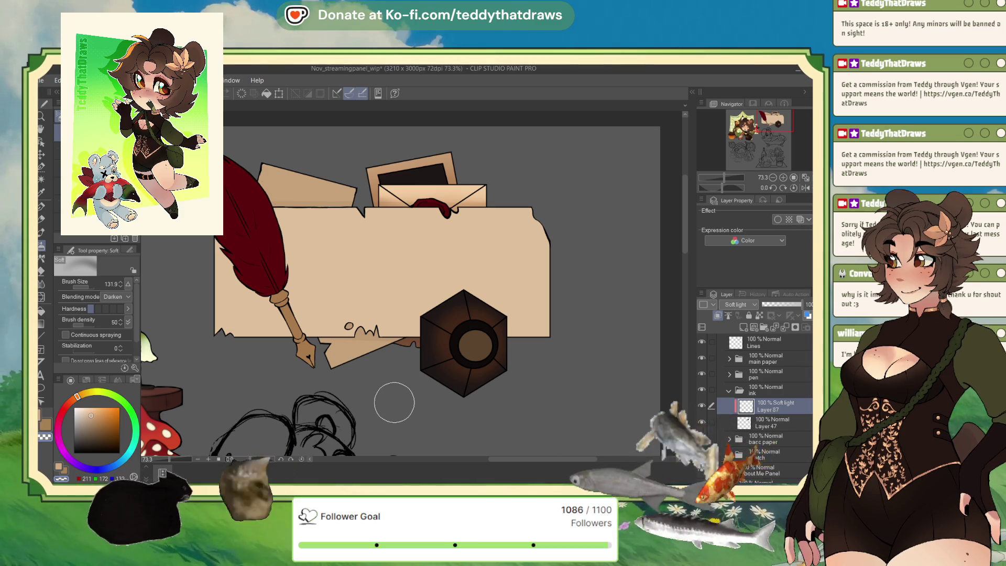
# Lower the inkwell shading layer to 34% opacity and add Layer 88 above it
pyautogui.click(782, 305)
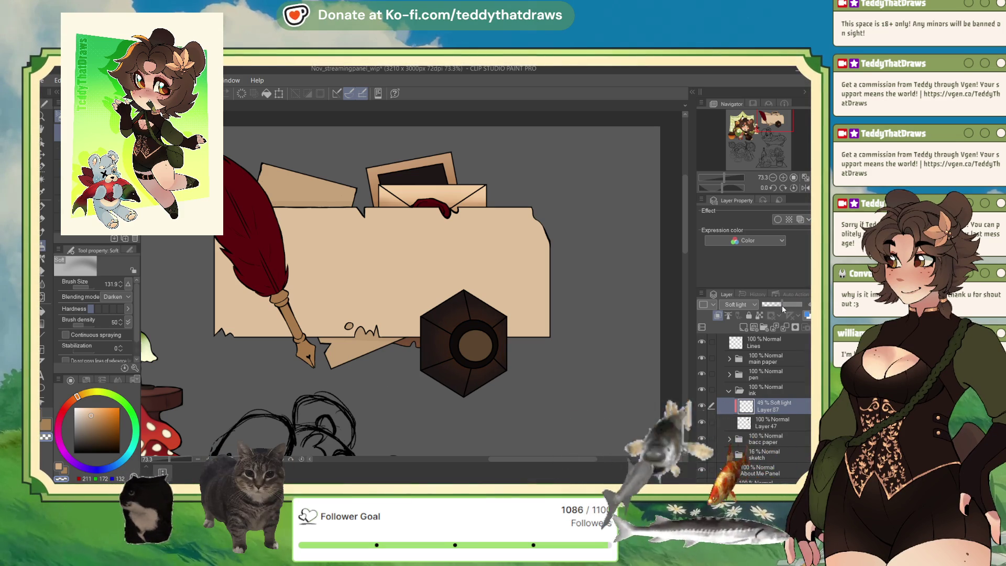
pyautogui.moveTo(783, 309); pyautogui.dragTo(778, 308)
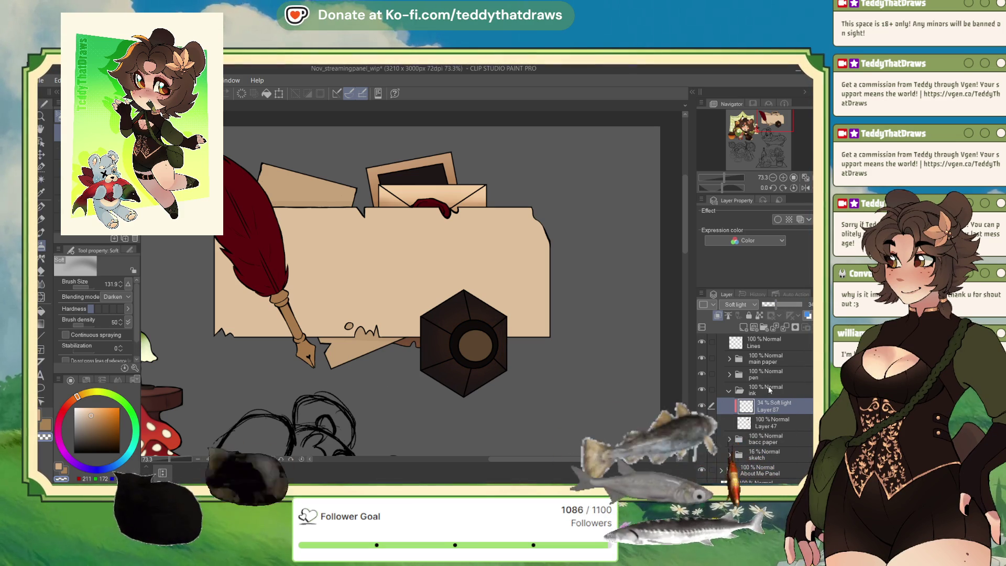
pyautogui.click(742, 328)
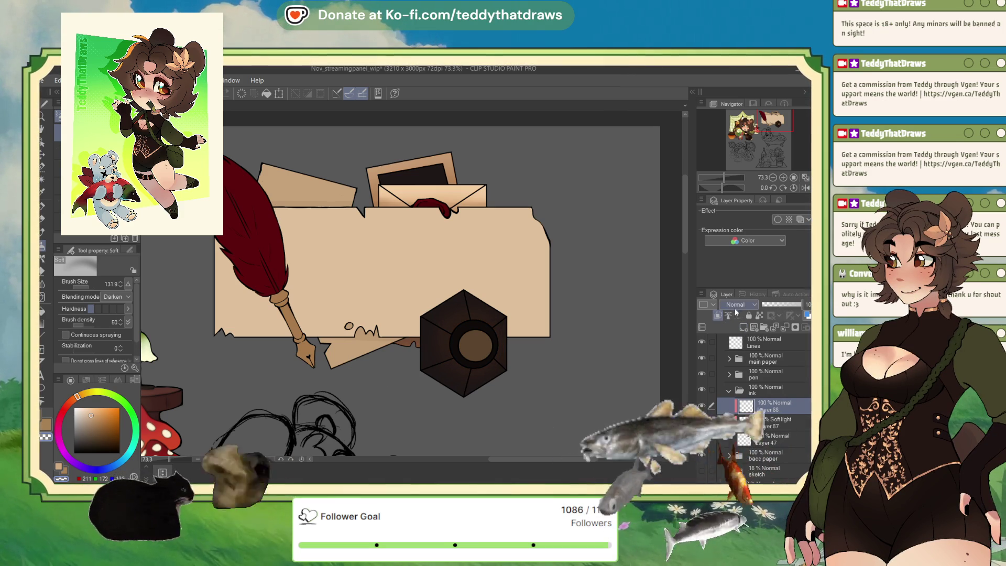
# Draw dark blue-violet G-pen strokes below and right of the inkwell's inner ring
pyautogui.scroll(3, 528, 348)
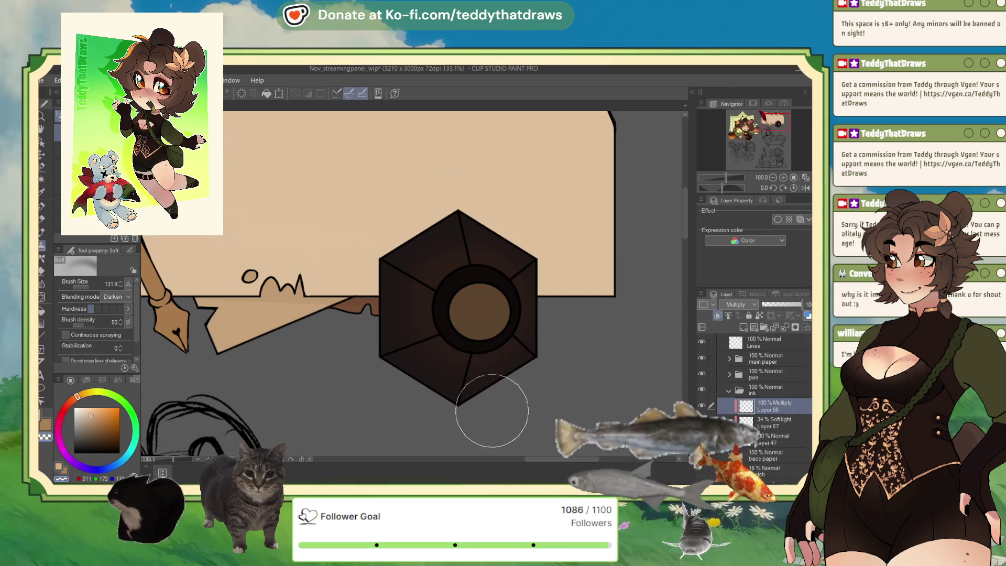
pyautogui.press('p')
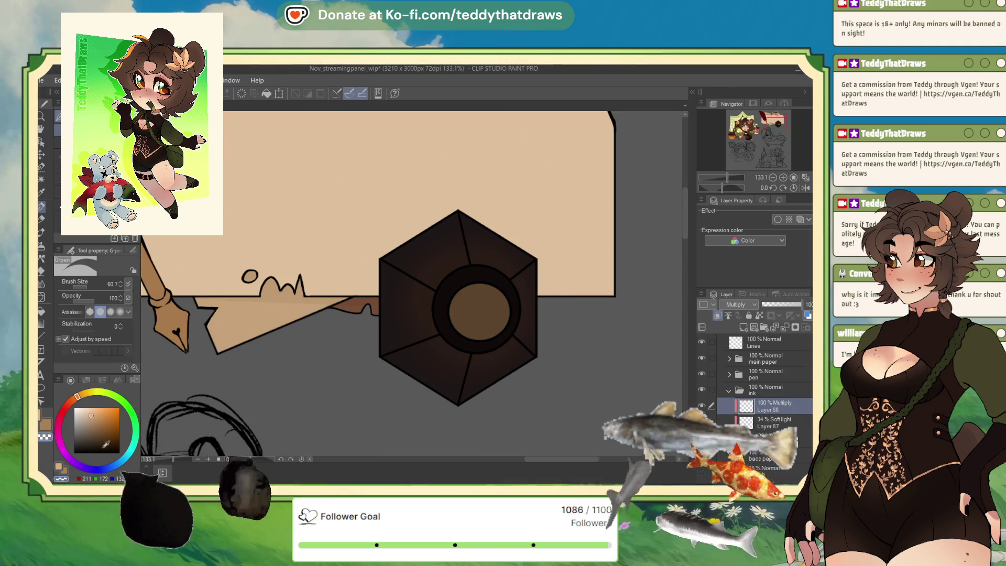
pyautogui.click(101, 468)
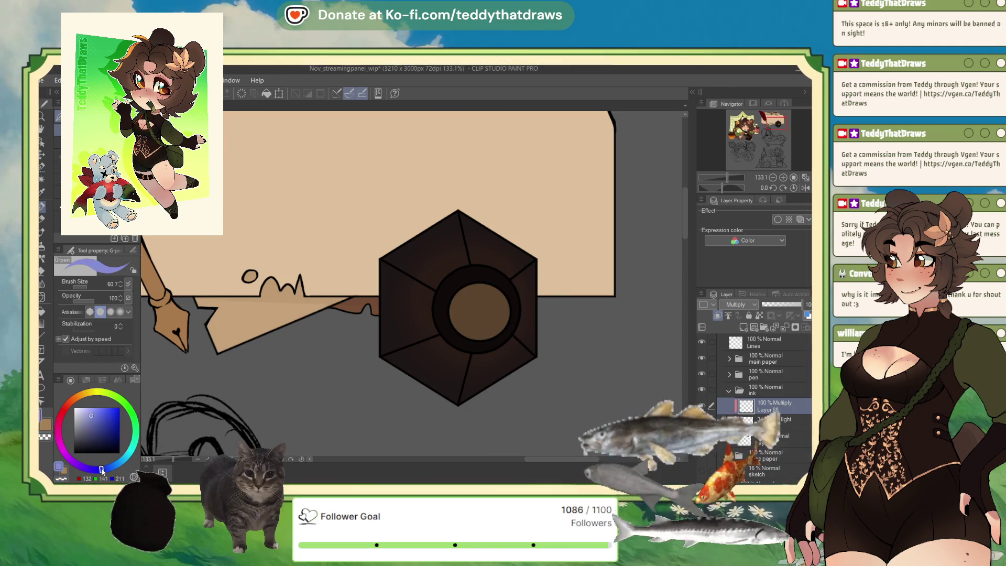
pyautogui.click(83, 433)
pyautogui.moveTo(473, 352); pyautogui.dragTo(471, 363)
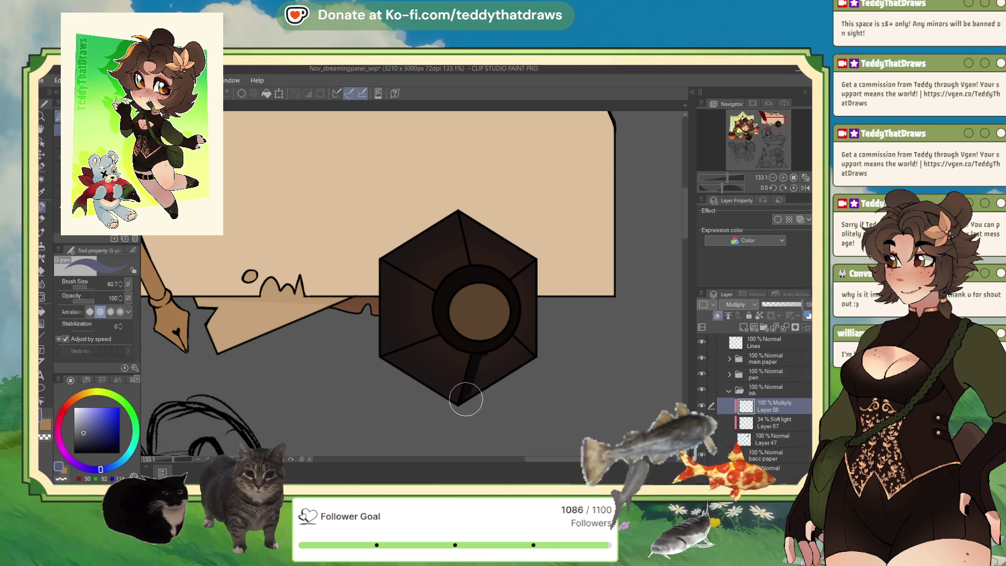
pyautogui.moveTo(488, 350)
pyautogui.mouseDown()
pyautogui.moveTo(530, 356)
pyautogui.moveTo(516, 348)
pyautogui.moveTo(492, 362)
pyautogui.moveTo(525, 360)
pyautogui.mouseUp()
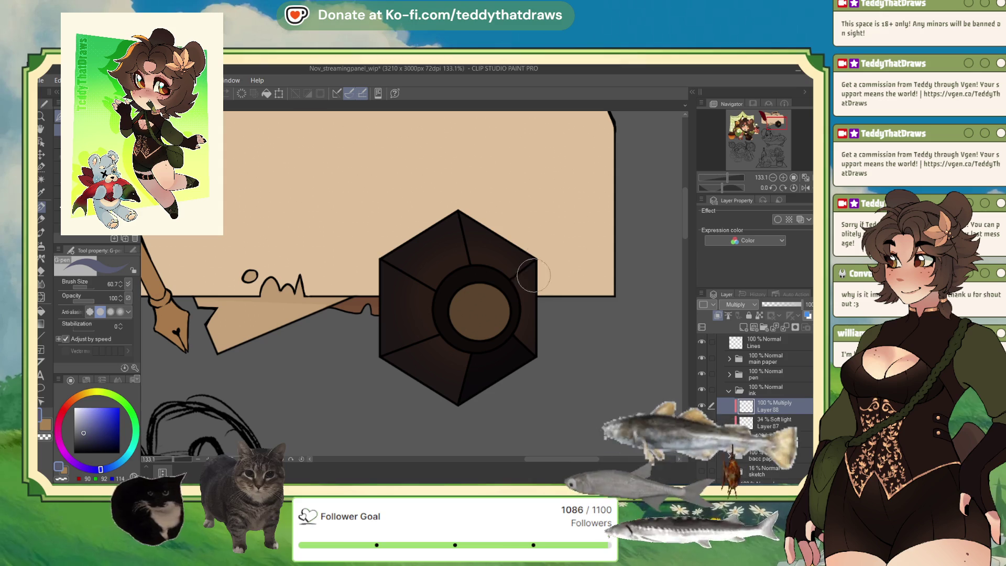
pyautogui.moveTo(512, 274)
pyautogui.mouseDown()
pyautogui.moveTo(518, 331)
pyautogui.moveTo(529, 316)
pyautogui.mouseUp()
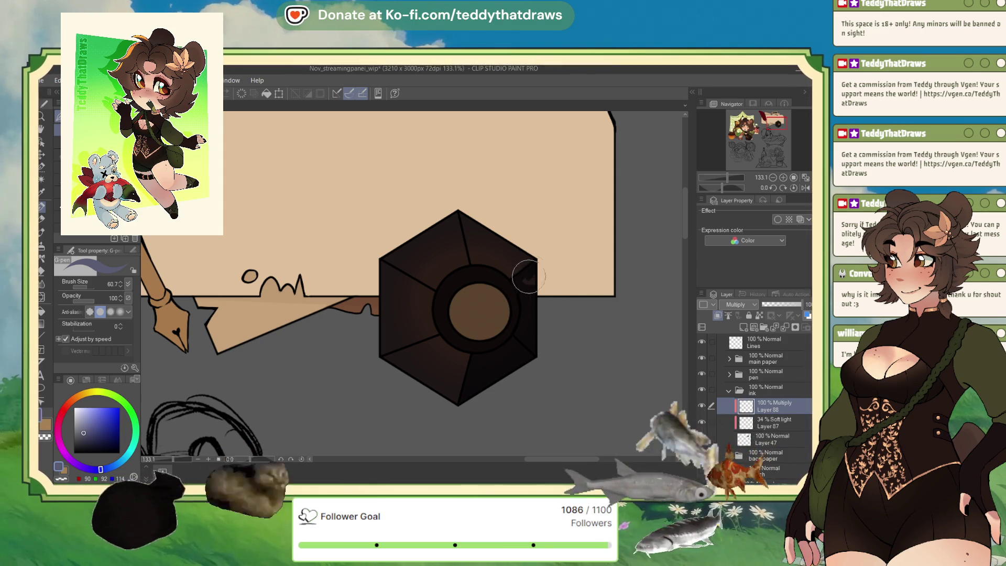
# Lower Layer 88's opacity to 49% to soften the inkwell shading
pyautogui.moveTo(771, 305); pyautogui.dragTo(773, 308)
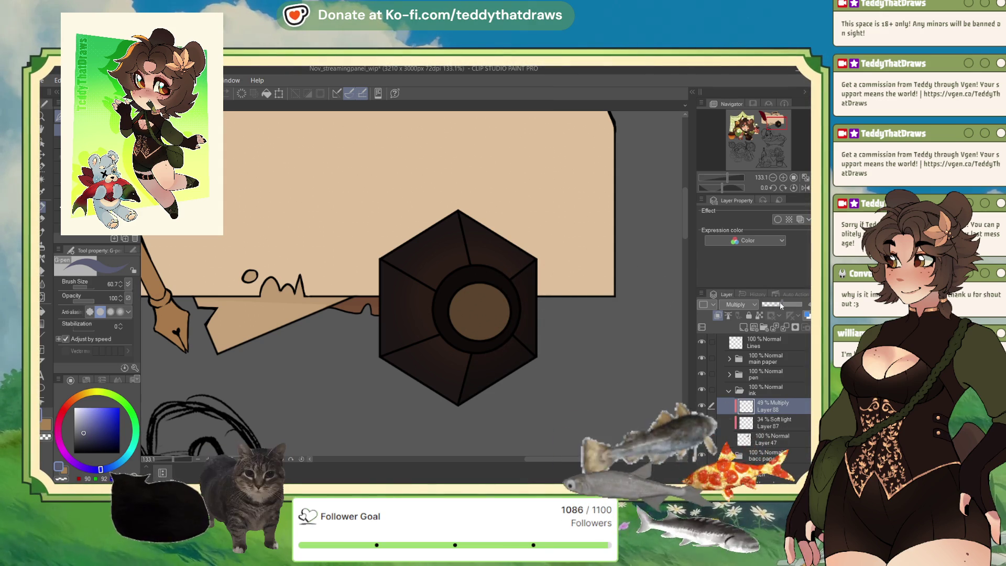
pyautogui.scroll(2, 430, 284)
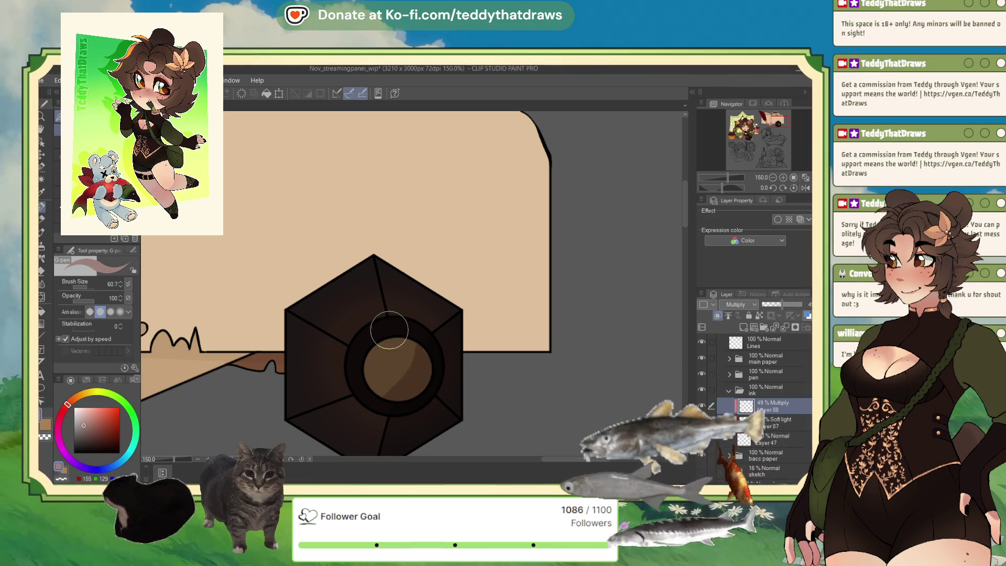
pyautogui.scroll(-3, 389, 330)
pyautogui.scroll(4, 400, 348)
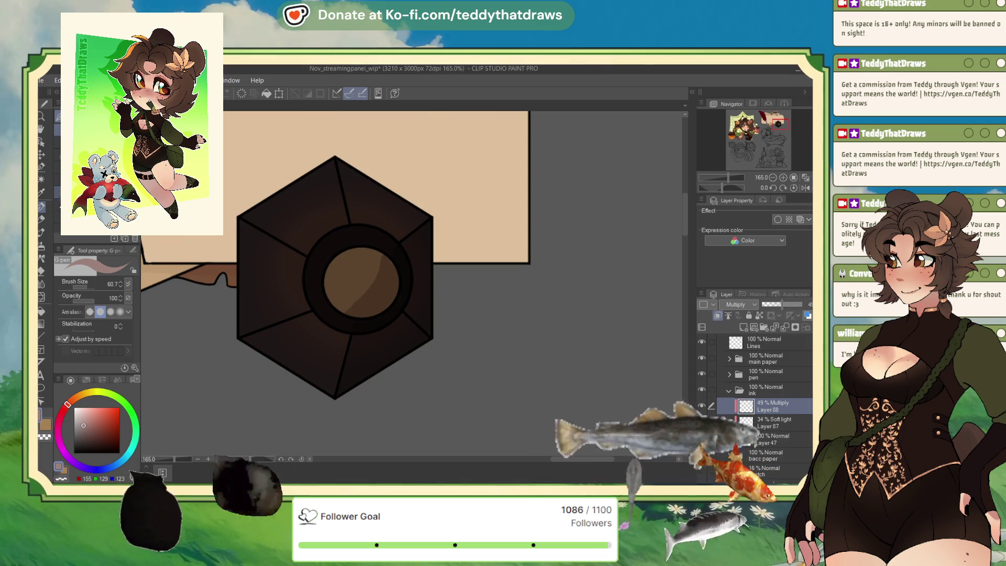
pyautogui.press('b')
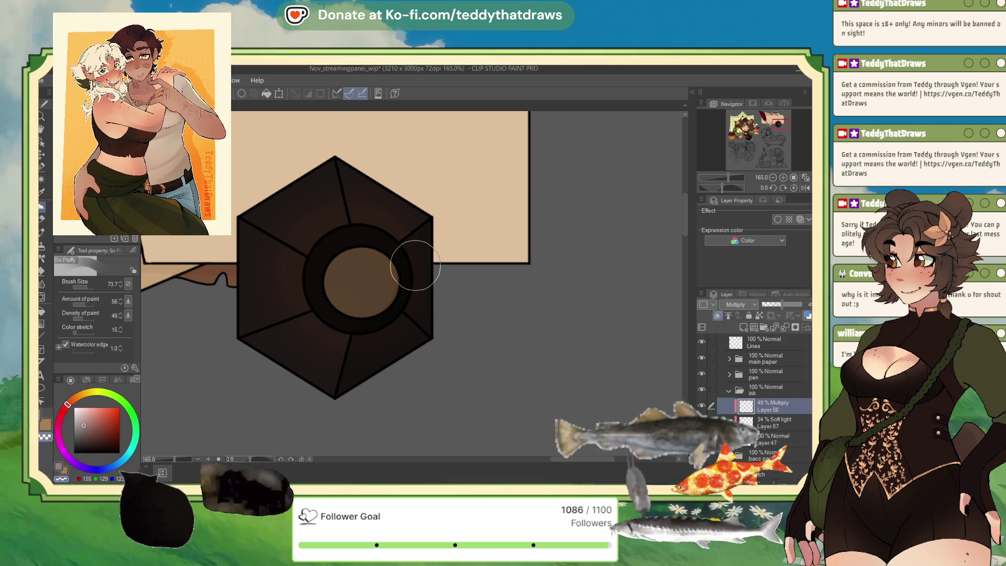
# Select the quill's base colour layer, Layer 51, in the pen folder
pyautogui.scroll(-5, 484, 286)
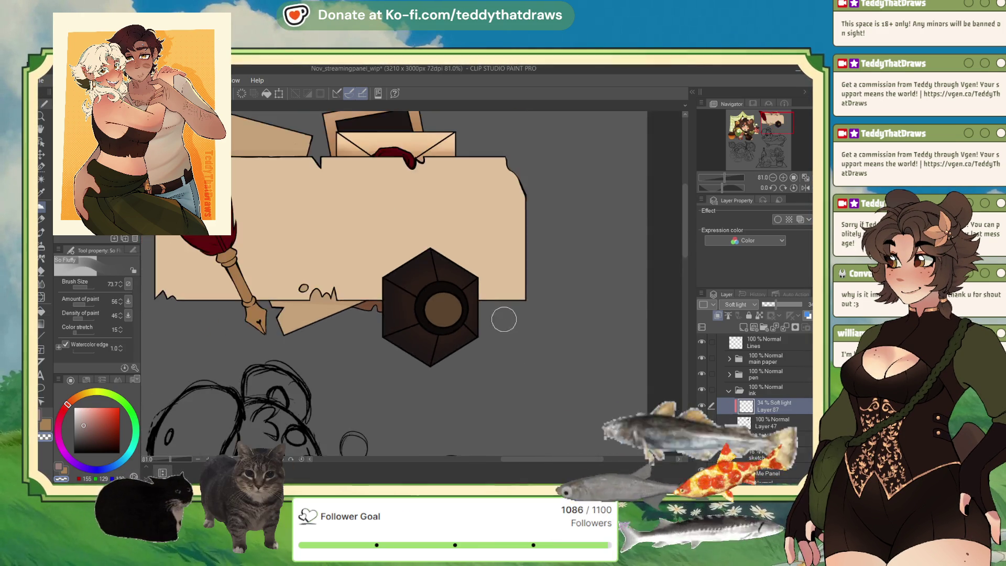
pyautogui.scroll(2, 484, 292)
pyautogui.scroll(-3, 471, 283)
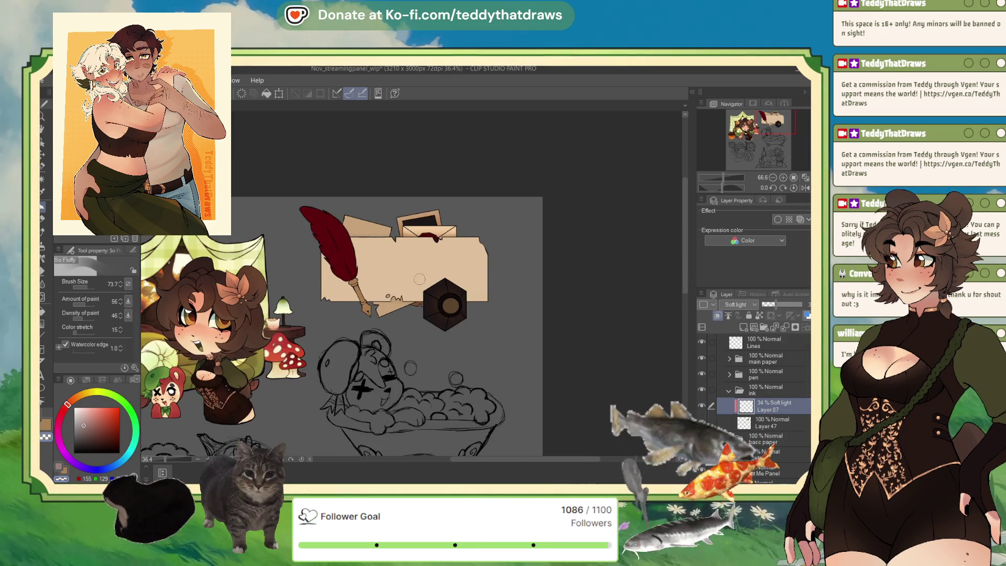
pyautogui.scroll(4, 432, 244)
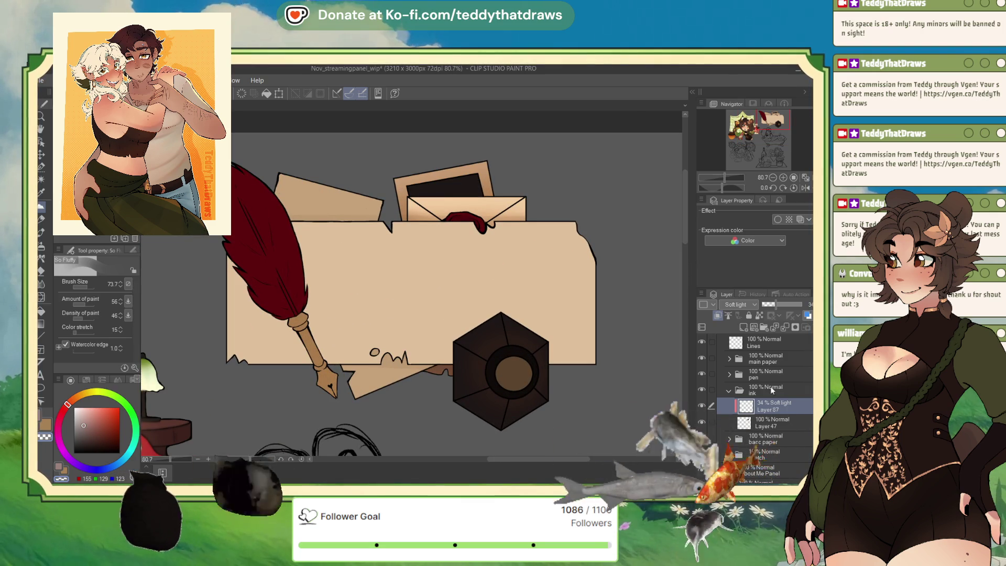
pyautogui.click(771, 390)
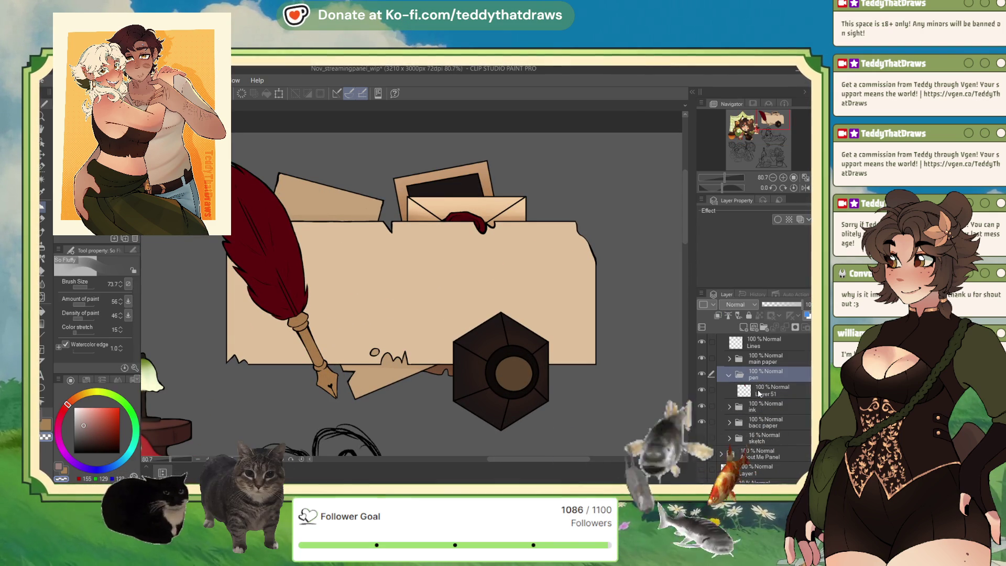
pyautogui.click(759, 394)
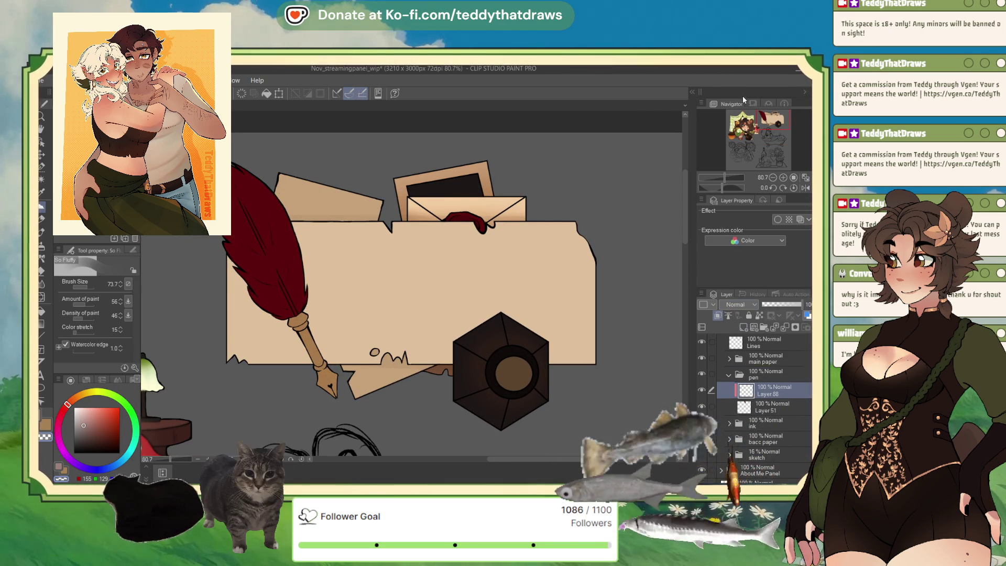
# Auto Select the metal nib, referring to the editing layer only, and zoom in on it
pyautogui.click(41, 181)
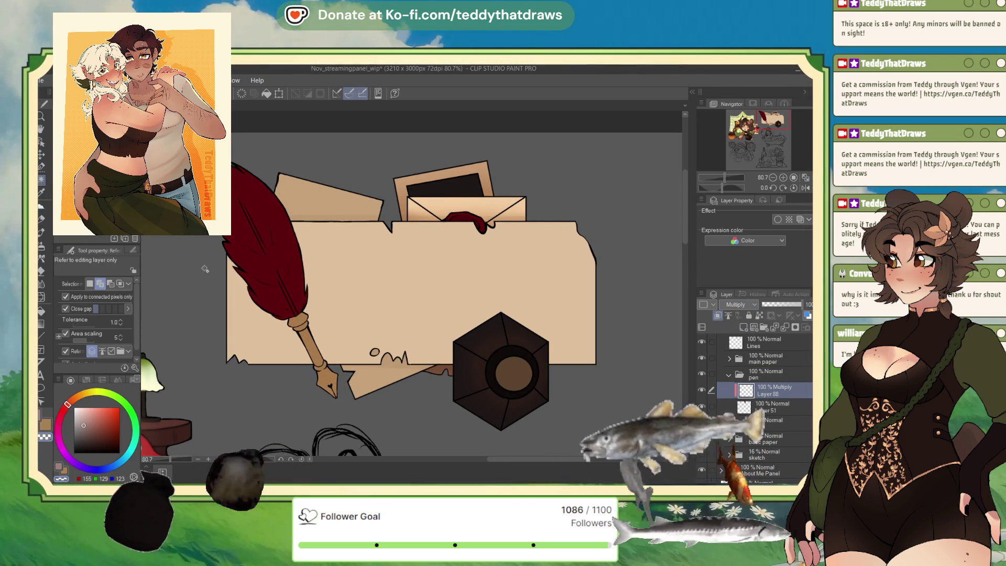
pyautogui.click(310, 344)
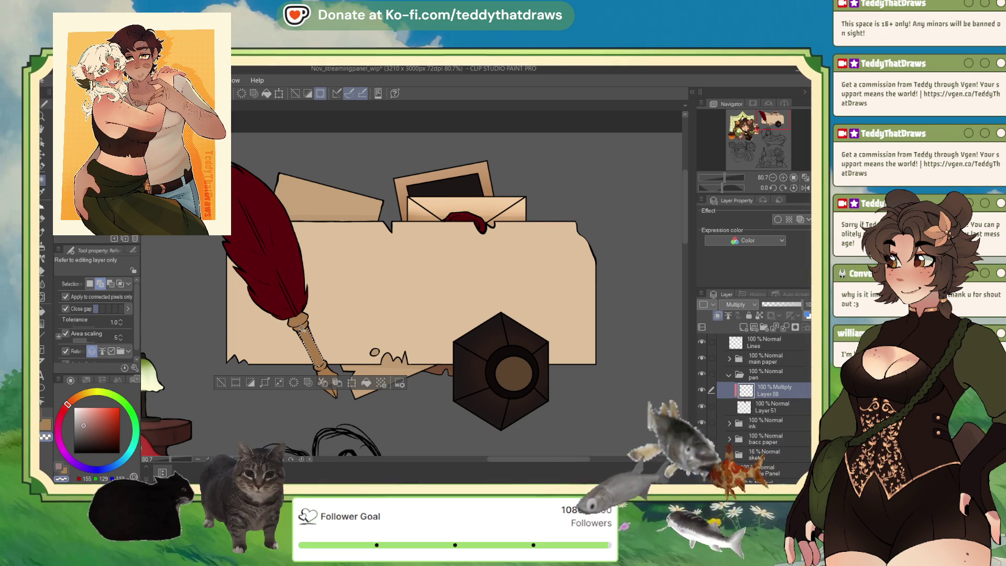
pyautogui.click(44, 249)
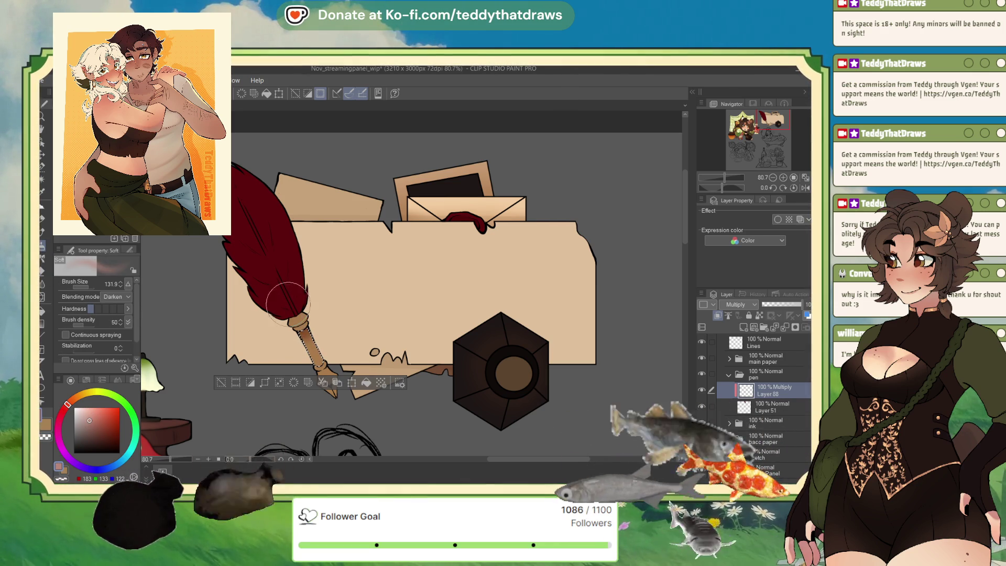
pyautogui.click(221, 382)
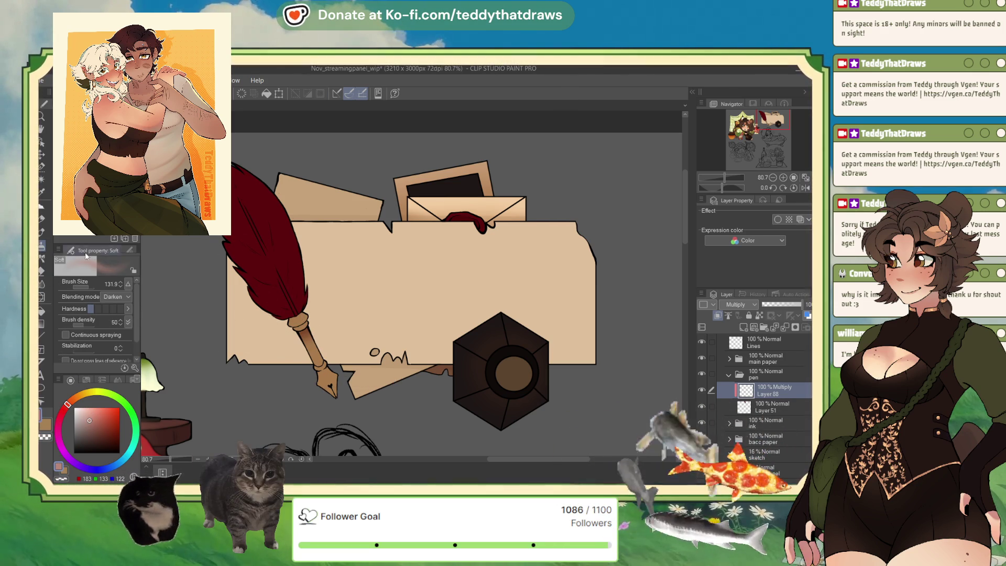
pyautogui.click(42, 180)
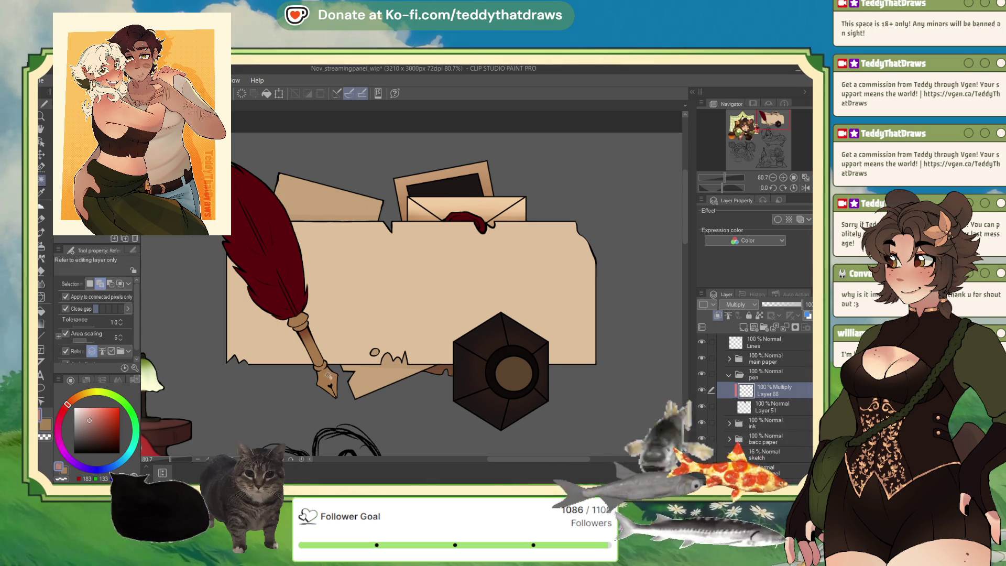
pyautogui.click(329, 376)
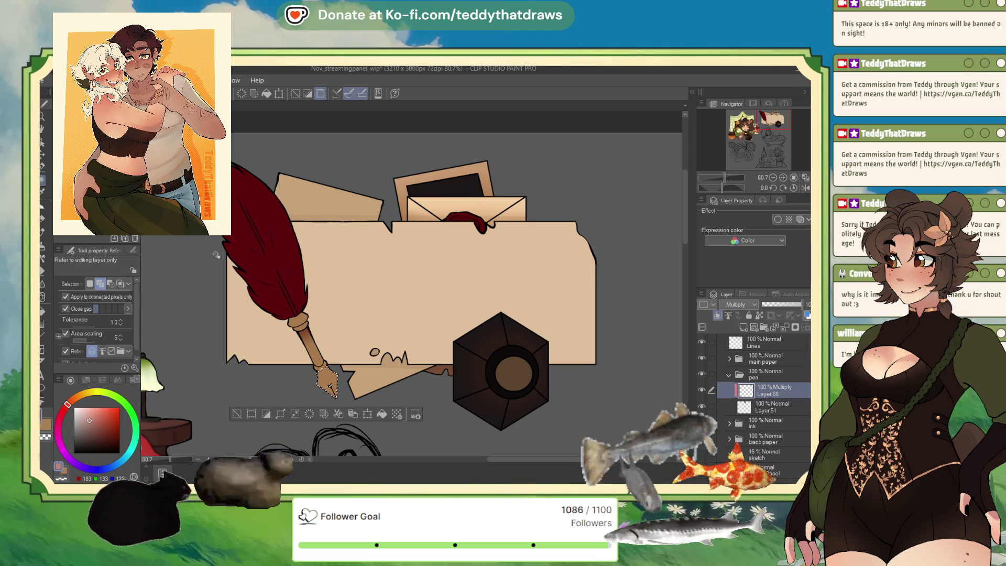
pyautogui.scroll(5, 307, 330)
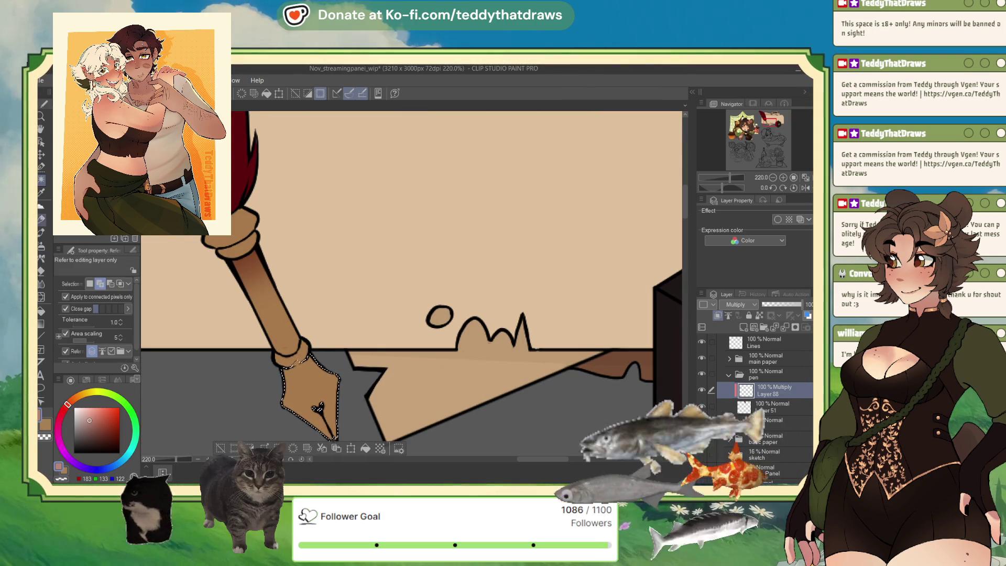
# Shade inside the nib selection with the Soft airbrush in Darken mode, then deselect
pyautogui.click(42, 168)
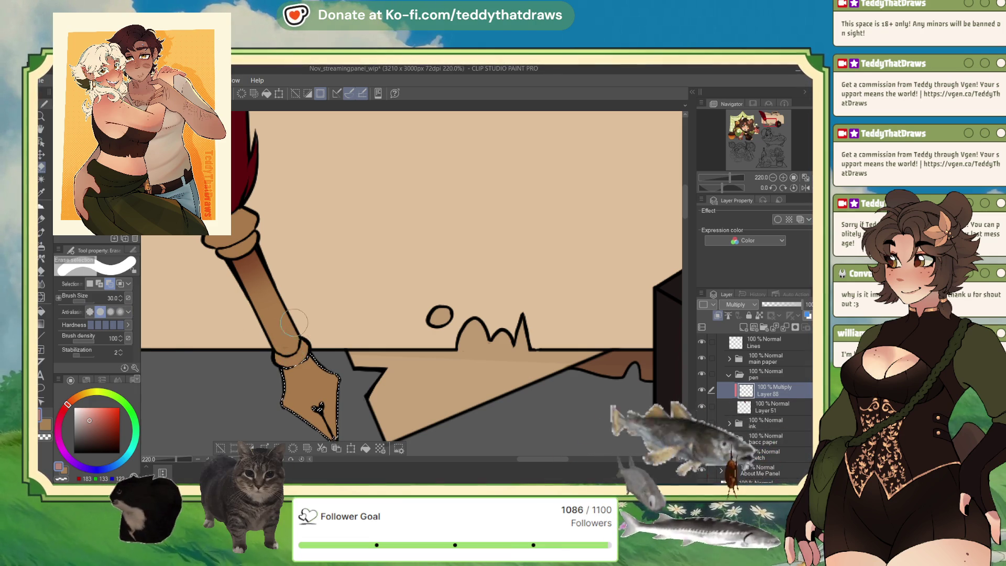
pyautogui.scroll(-3, 294, 312)
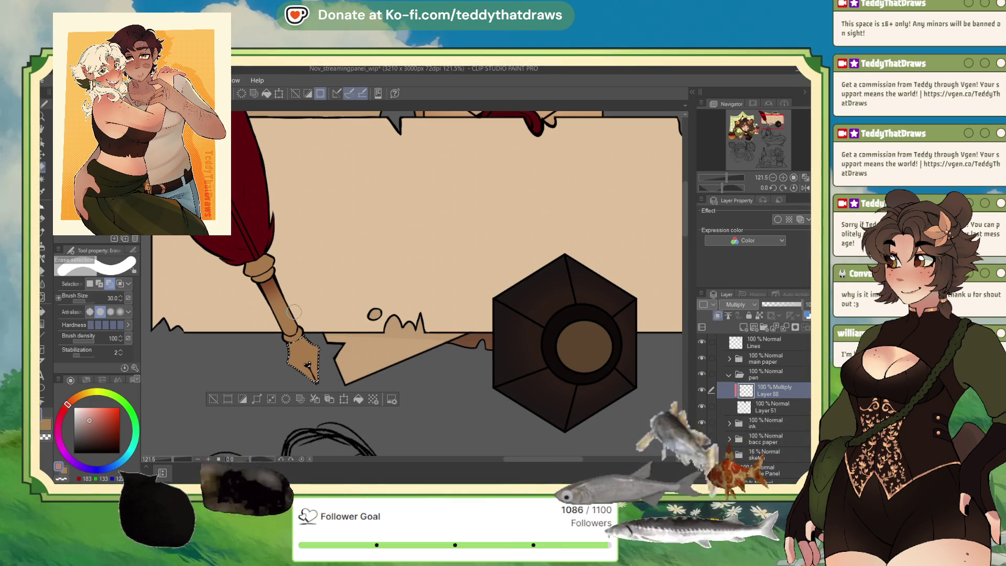
pyautogui.click(41, 243)
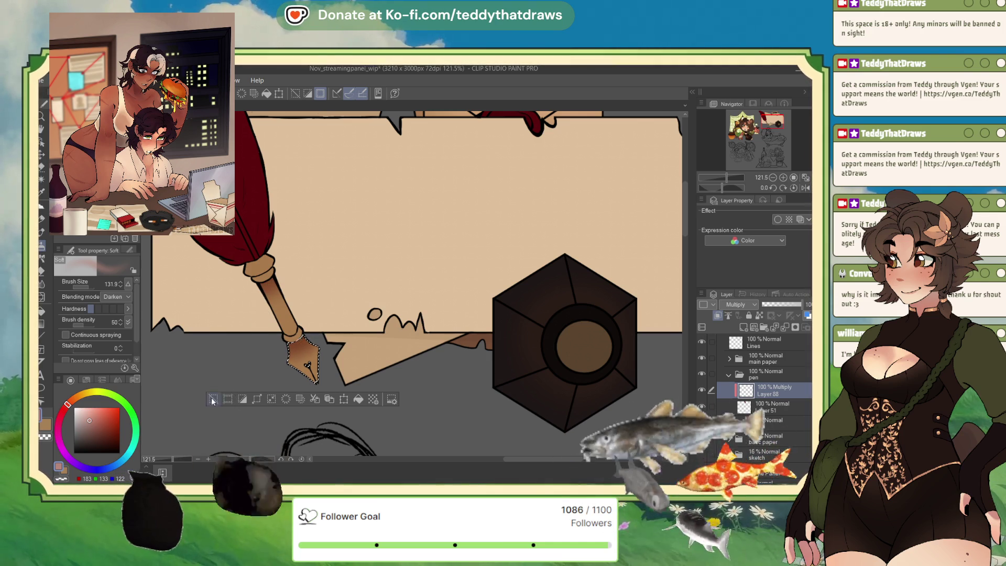
pyautogui.hotkey('ctrl', 'd')
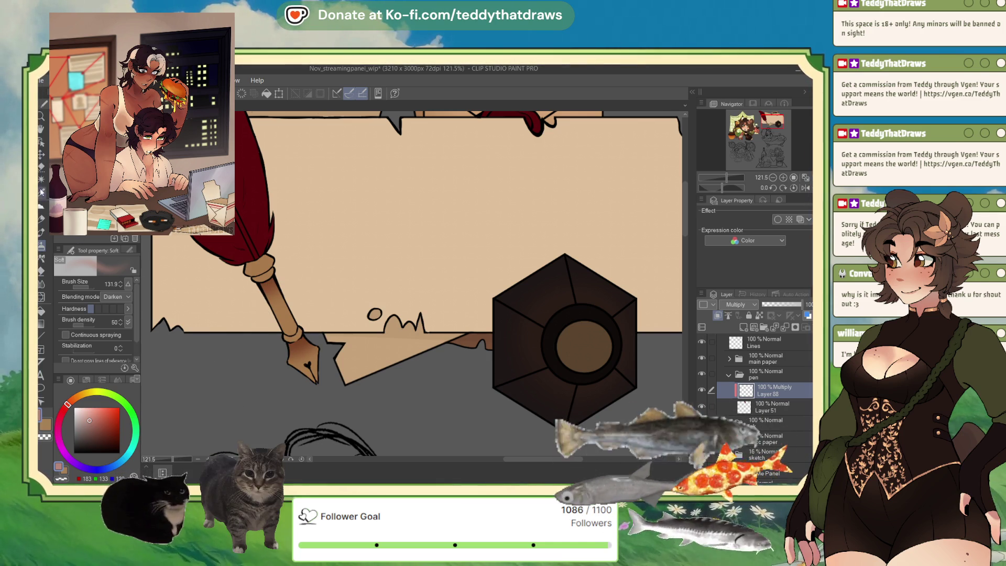
# Auto Select the metal band below the feather and airbrush darker shading inside it
pyautogui.click(42, 179)
pyautogui.click(258, 266)
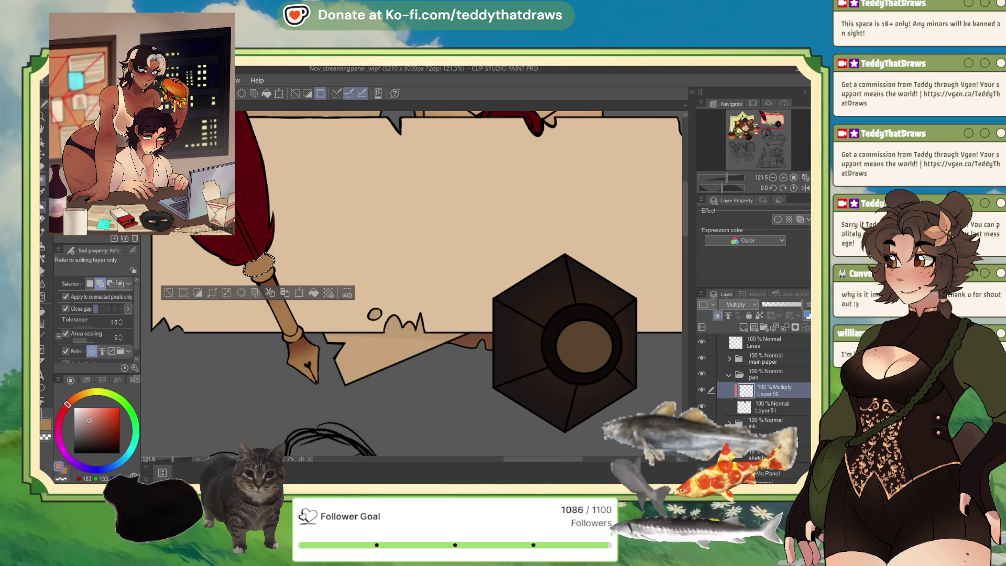
pyautogui.press('b')
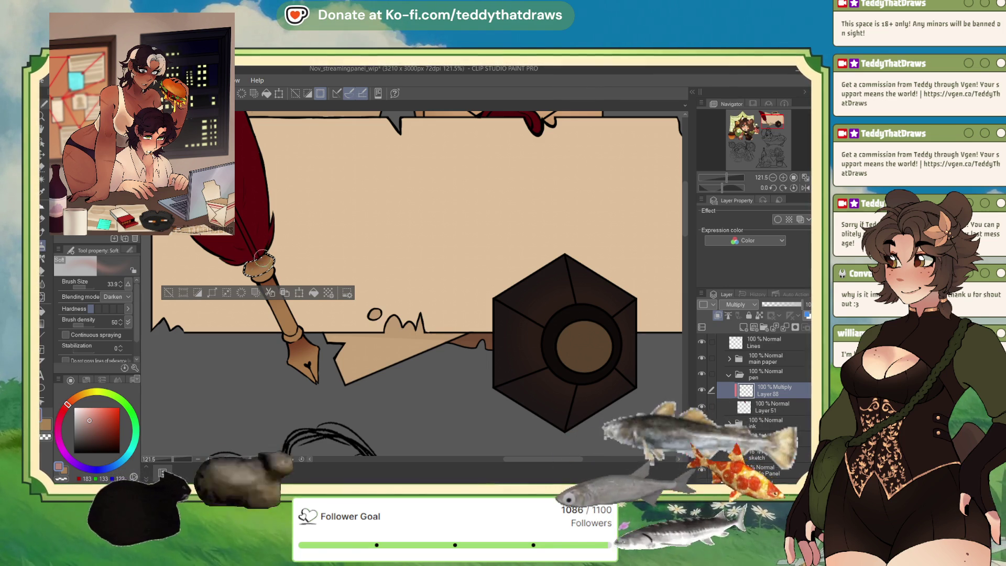
pyautogui.click(168, 292)
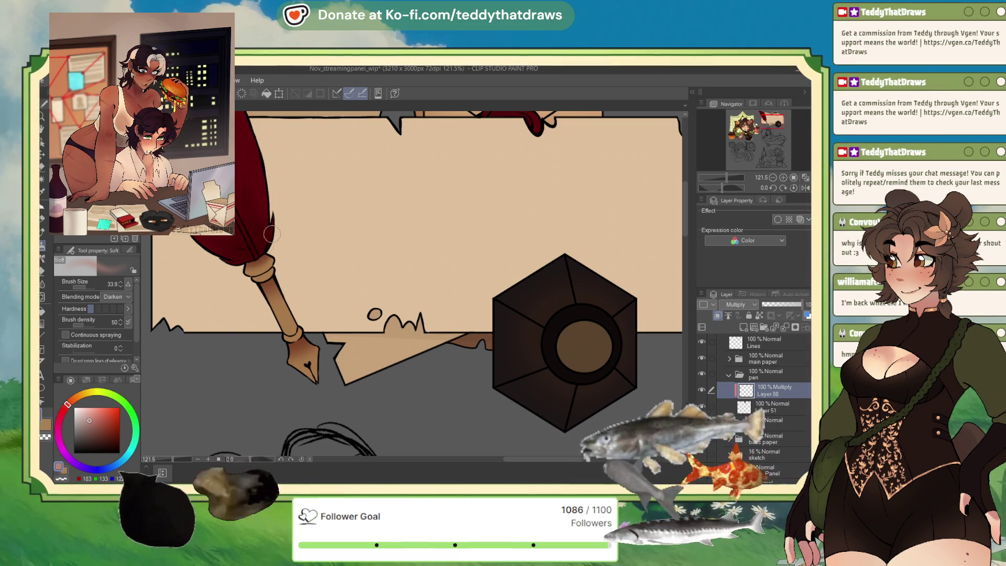
pyautogui.click(93, 287)
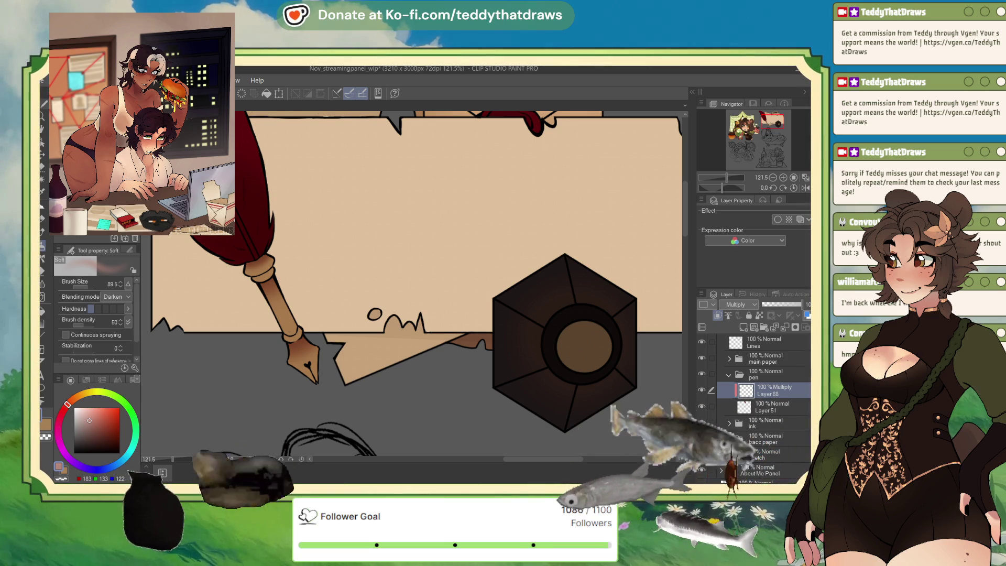
pyautogui.click(41, 180)
pyautogui.click(261, 251)
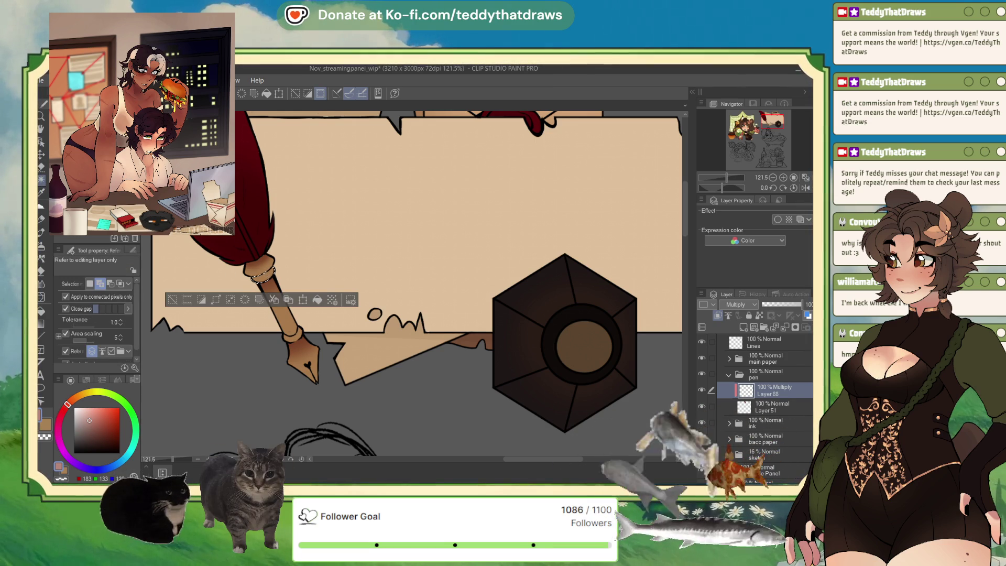
pyautogui.click(41, 207)
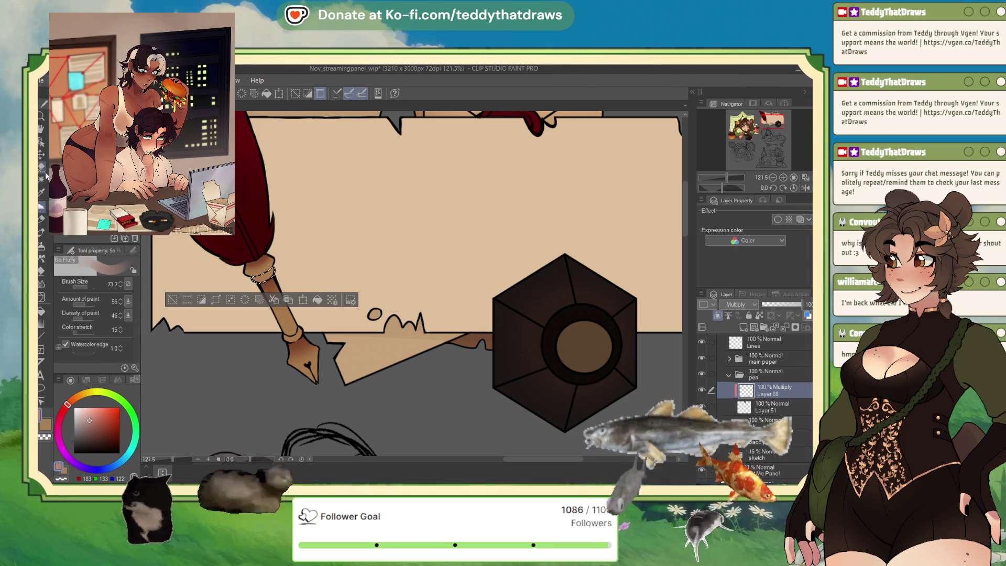
# Fill-select the pen nib area and airbrush more shading inside it
pyautogui.click(42, 218)
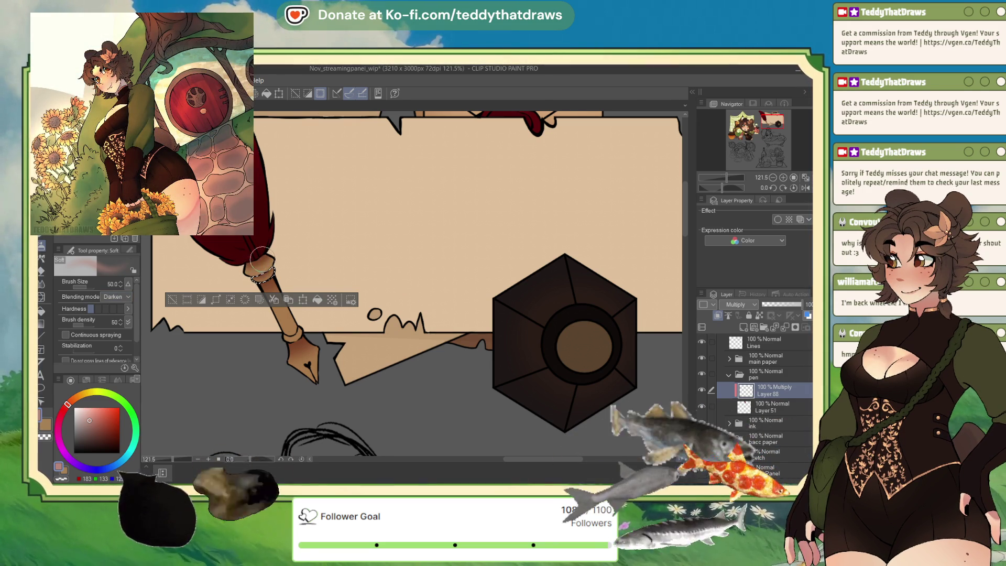
pyautogui.click(172, 299)
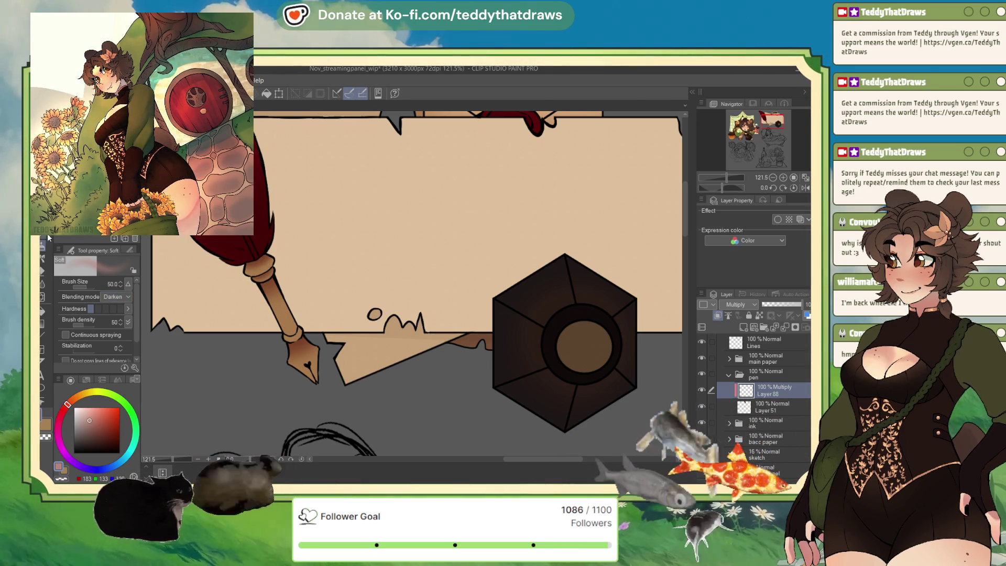
pyautogui.press('g')
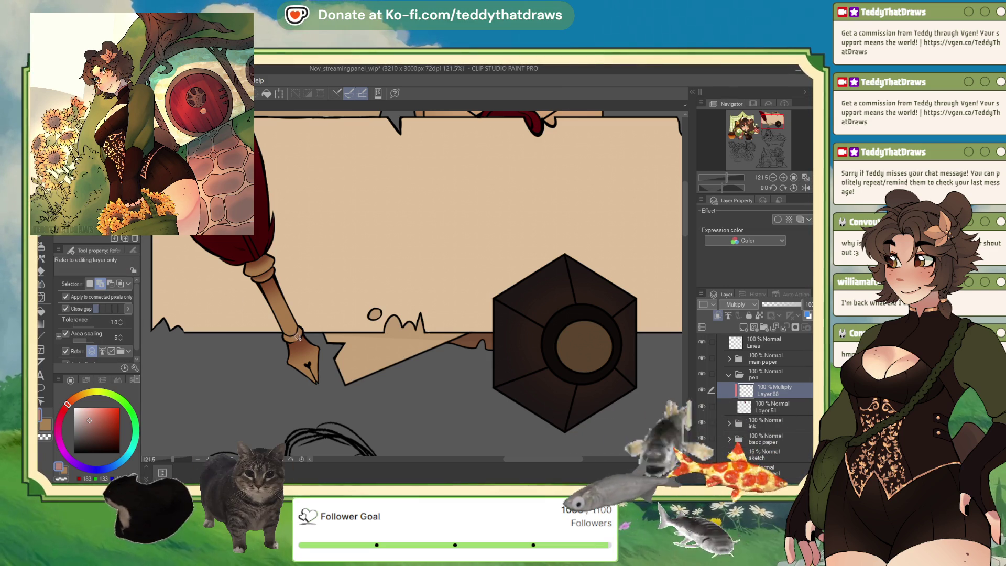
pyautogui.click(296, 337)
pyautogui.press('b')
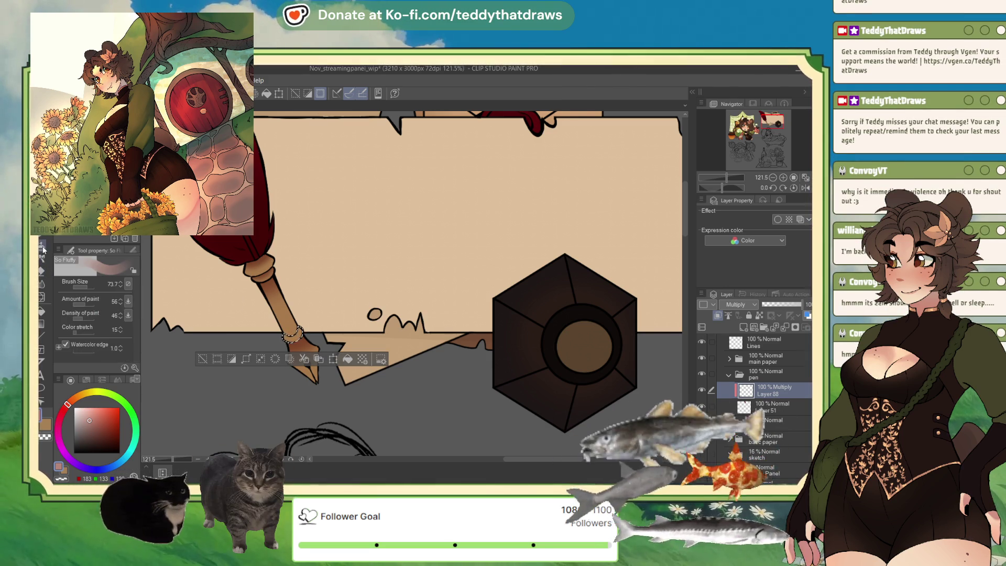
pyautogui.click(46, 266)
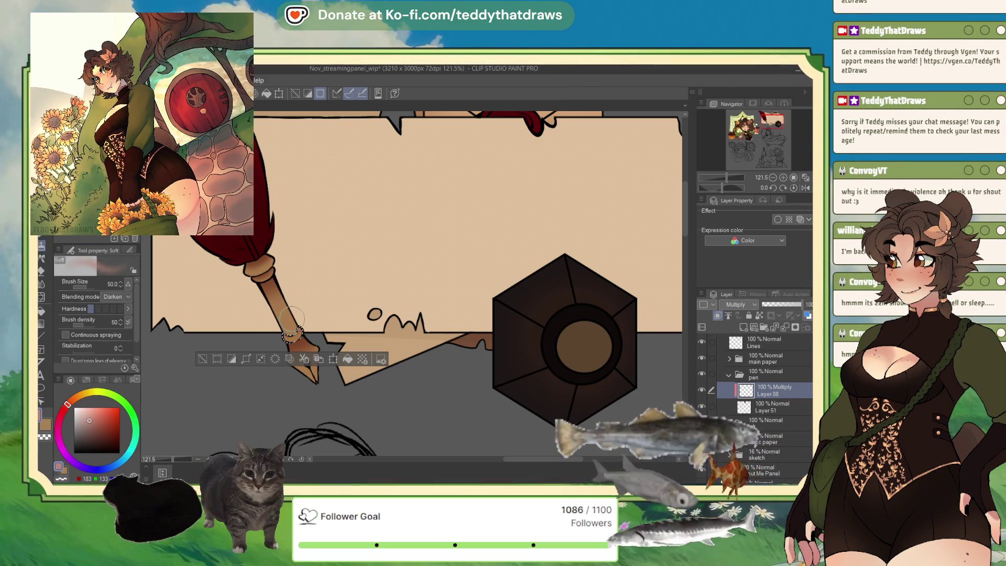
# Auto Select the pen handle, airbrush shading inside it, then deselect
pyautogui.hotkey('ctrl', 'd')
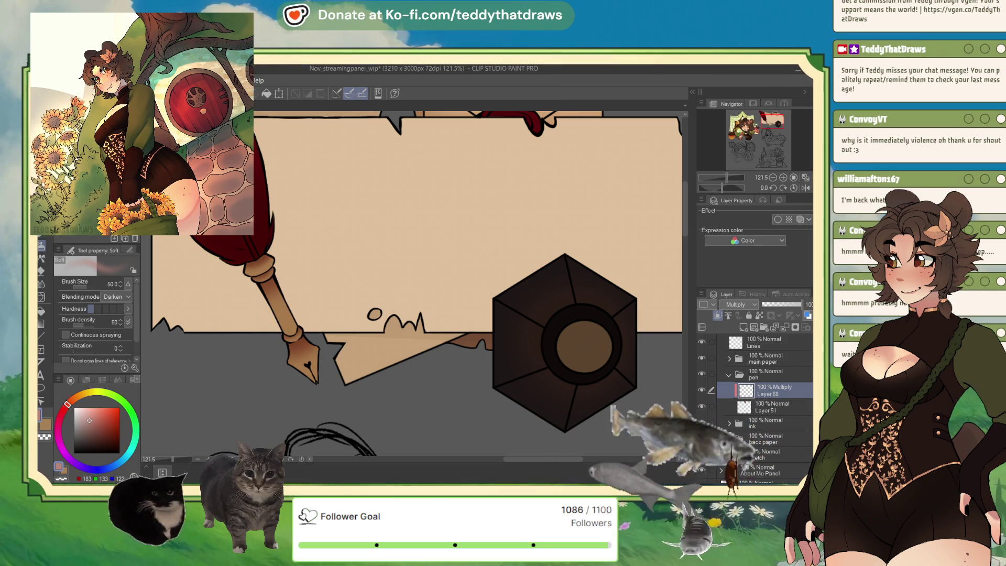
pyautogui.press('w')
pyautogui.click(283, 317)
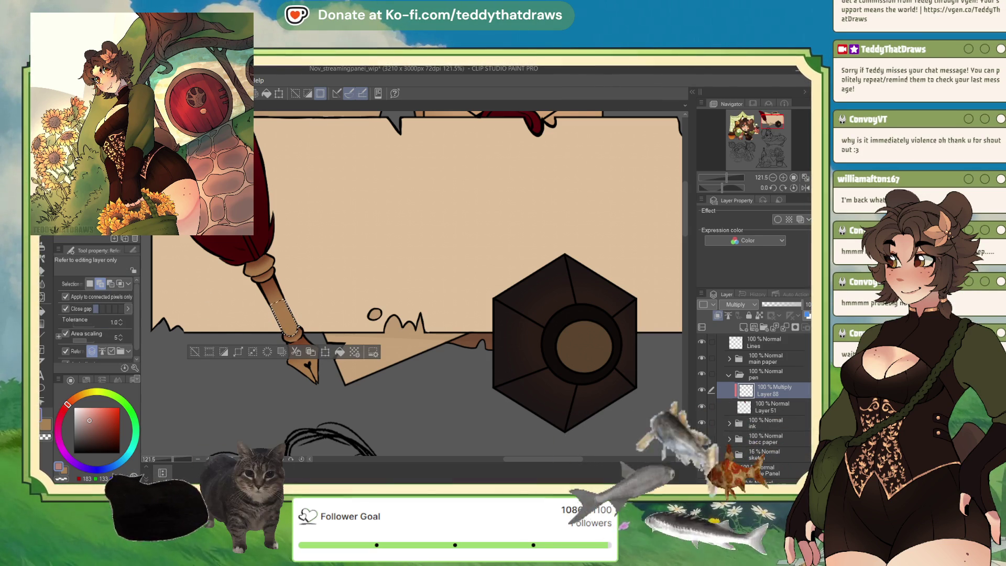
pyautogui.press('b')
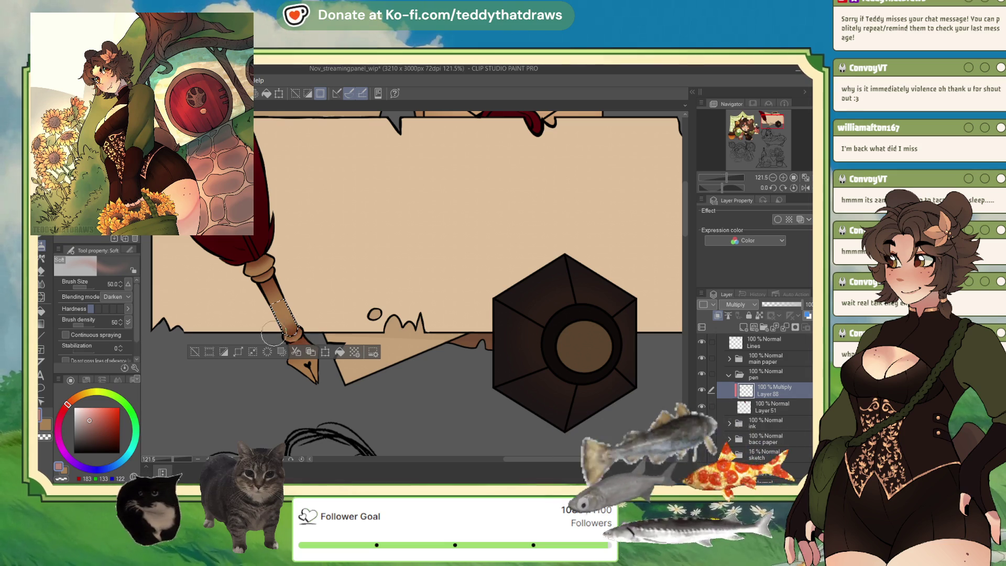
pyautogui.click(194, 352)
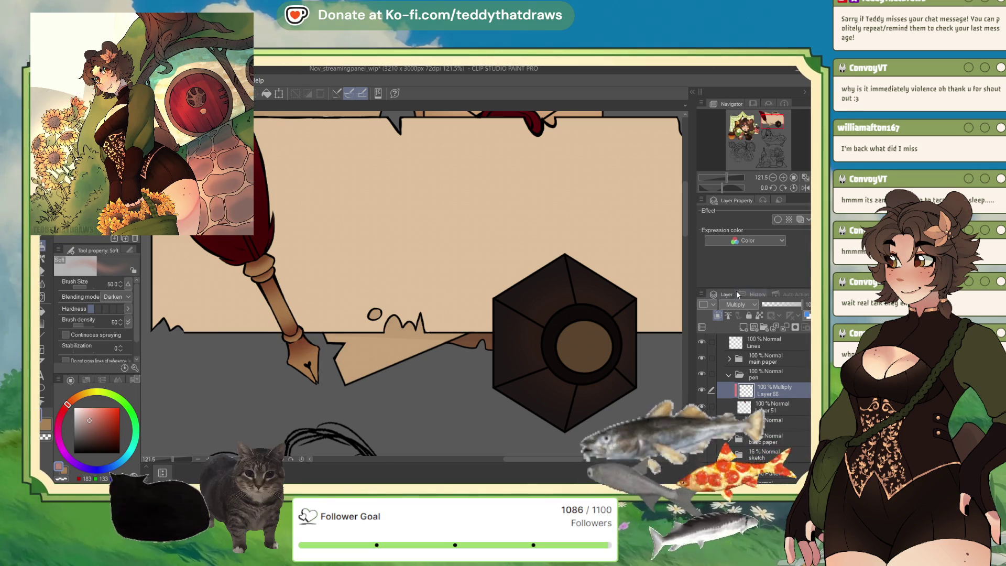
# Lower Layer 88's opacity to 54% and add a new layer above it
pyautogui.click(781, 303)
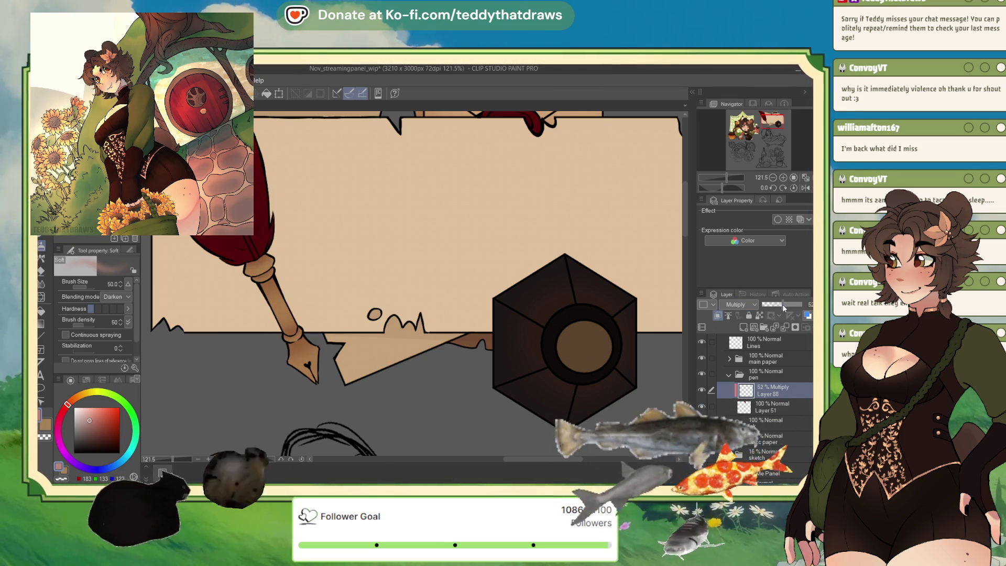
pyautogui.click(783, 303)
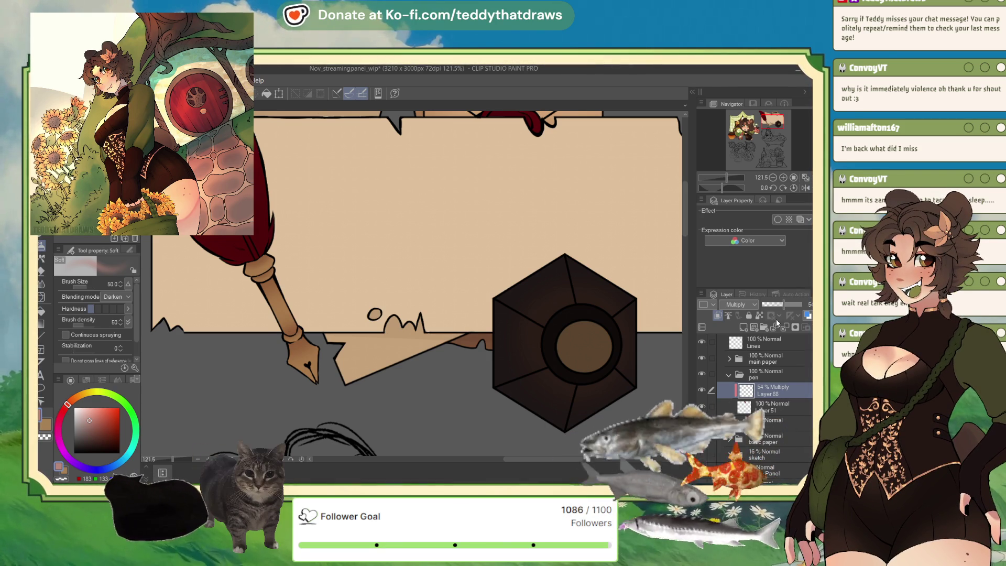
pyautogui.hotkey('ctrl', 'shift', 'n')
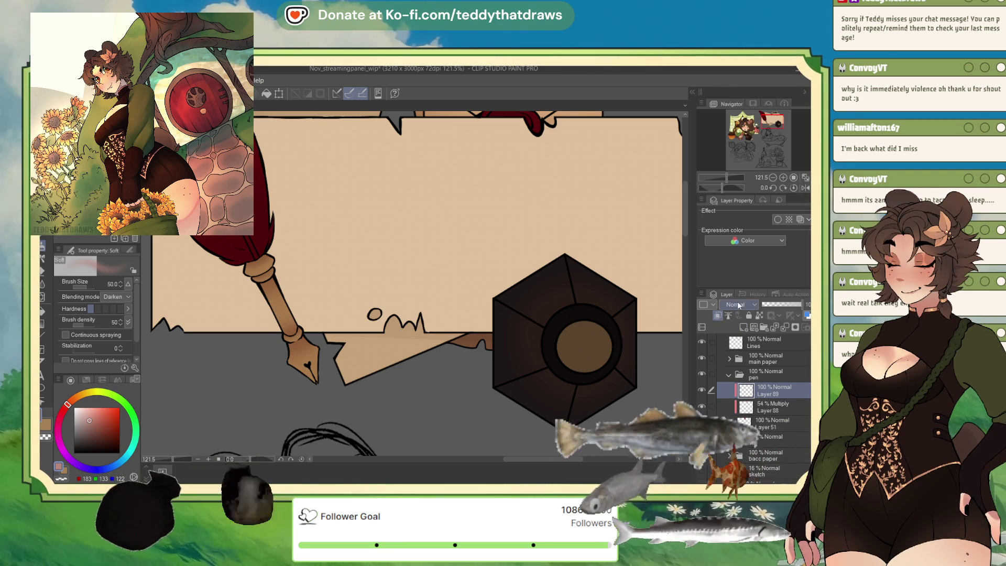
# Set Layer 89 to Glow dodge, airbrush the nib and barrel, and drop it to 35%
pyautogui.click(739, 305)
pyautogui.click(725, 165)
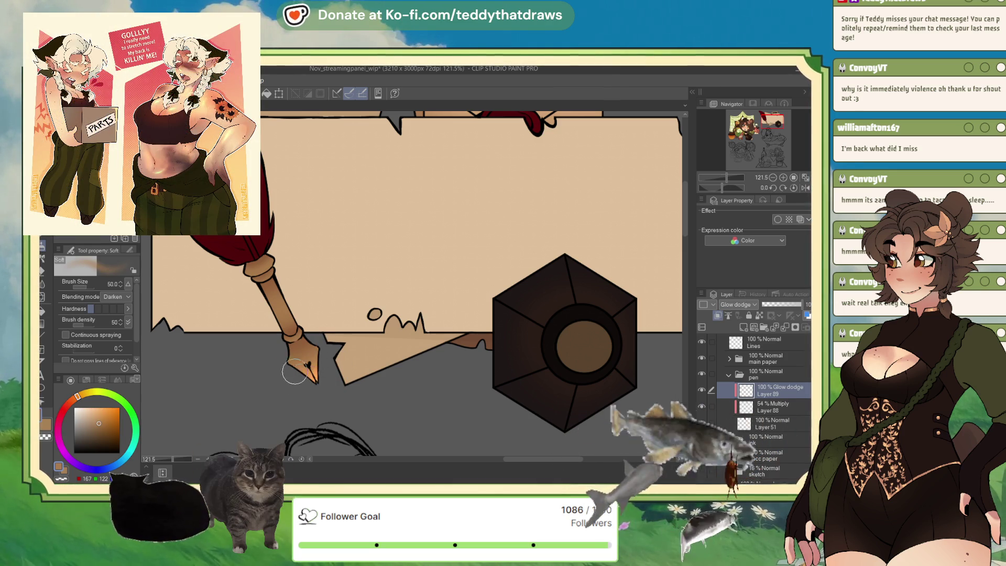
pyautogui.moveTo(294, 370); pyautogui.dragTo(309, 364)
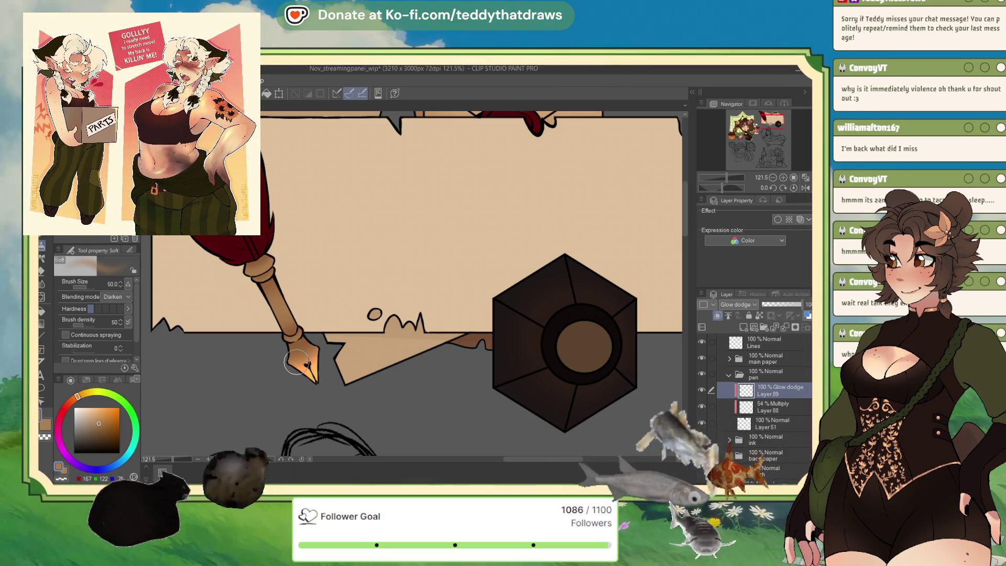
pyautogui.moveTo(291, 327); pyautogui.dragTo(272, 283)
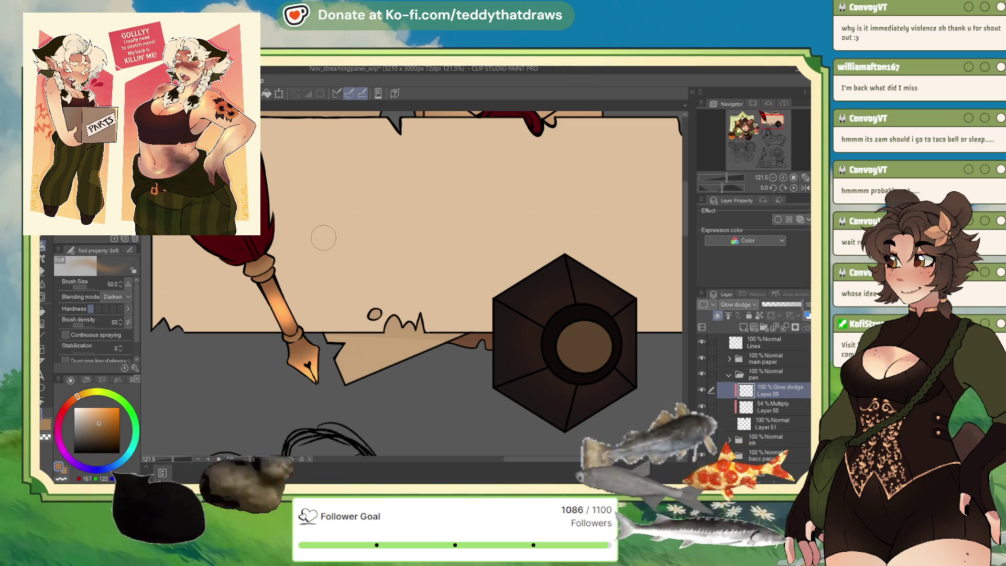
pyautogui.click(776, 305)
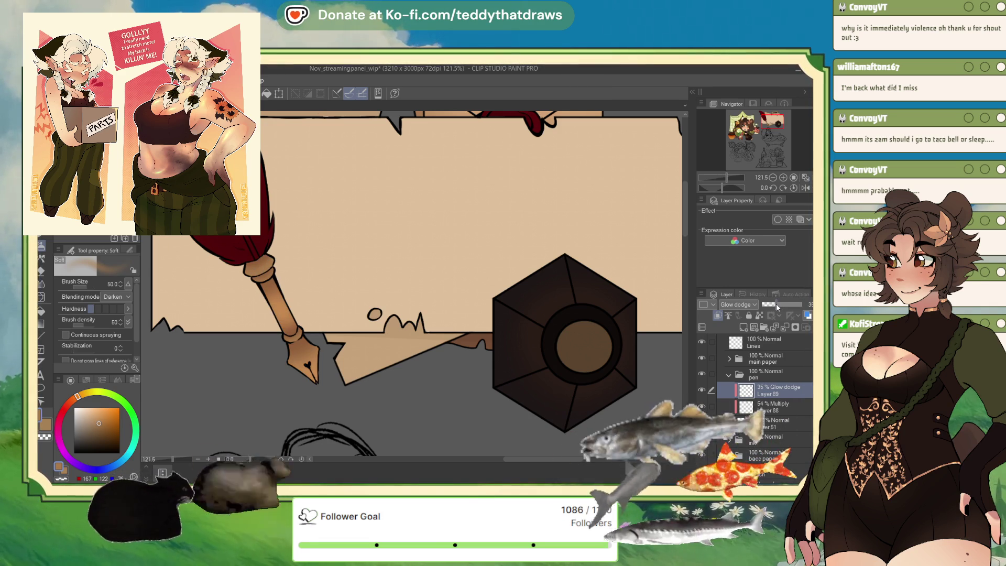
# Add Layer 90 in Glow dodge mode, pick the G-pen, and rotate the view
pyautogui.click(742, 328)
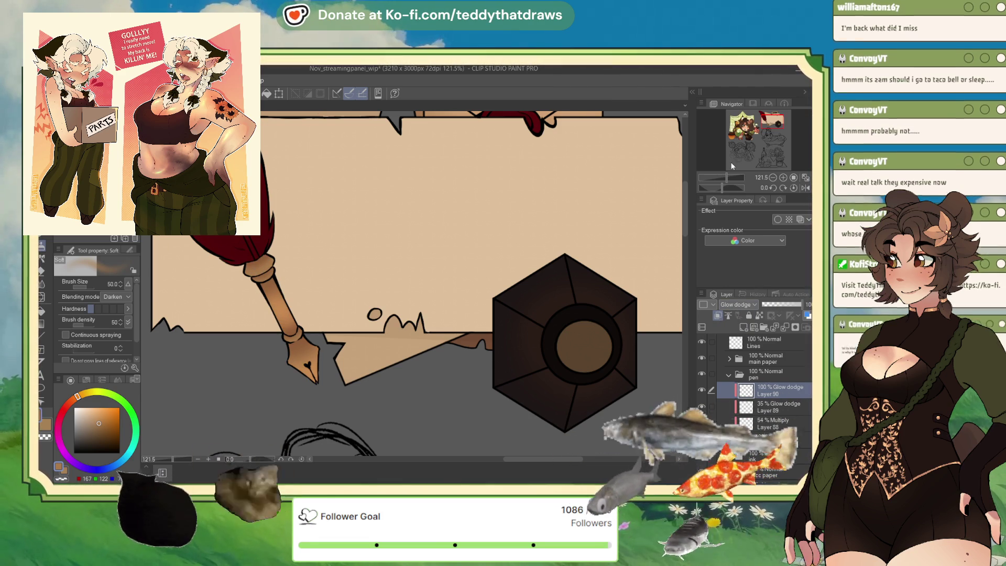
pyautogui.click(738, 305)
pyautogui.click(736, 410)
pyautogui.press('p')
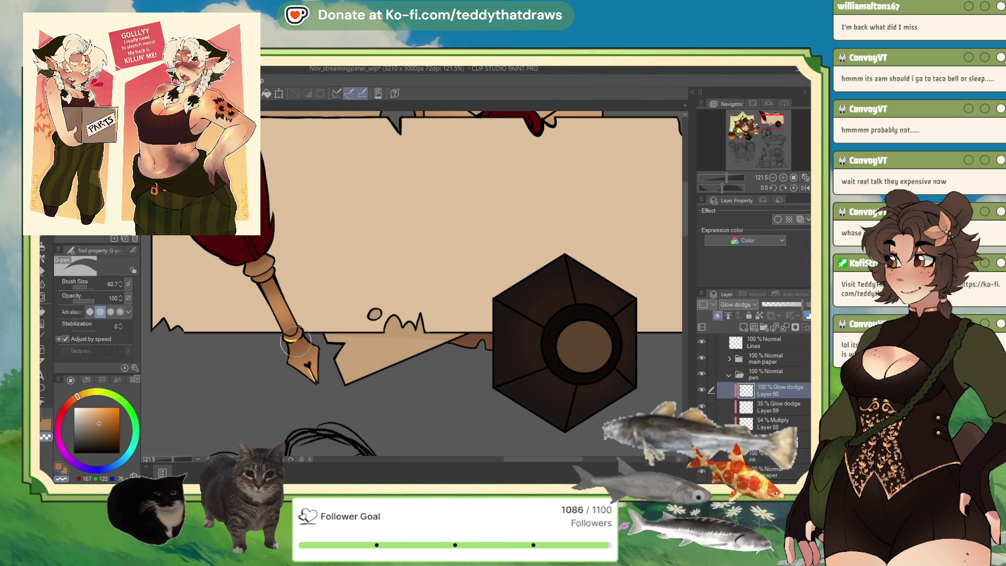
pyautogui.moveTo(721, 190); pyautogui.dragTo(731, 190)
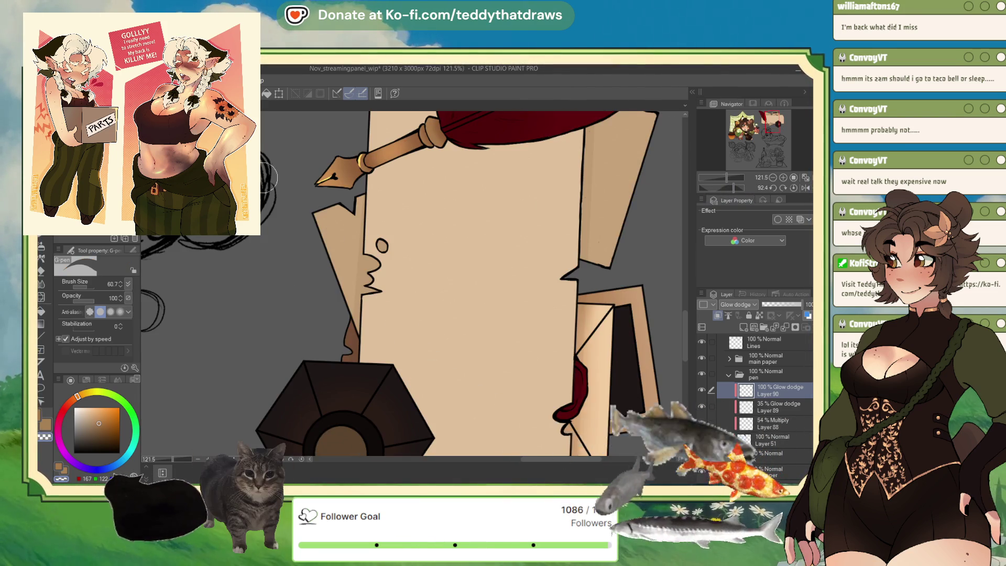
# With a 33.9 brush, paint highlights on the gold ring, pen shaft and ferrule top
pyautogui.scroll(5, 393, 163)
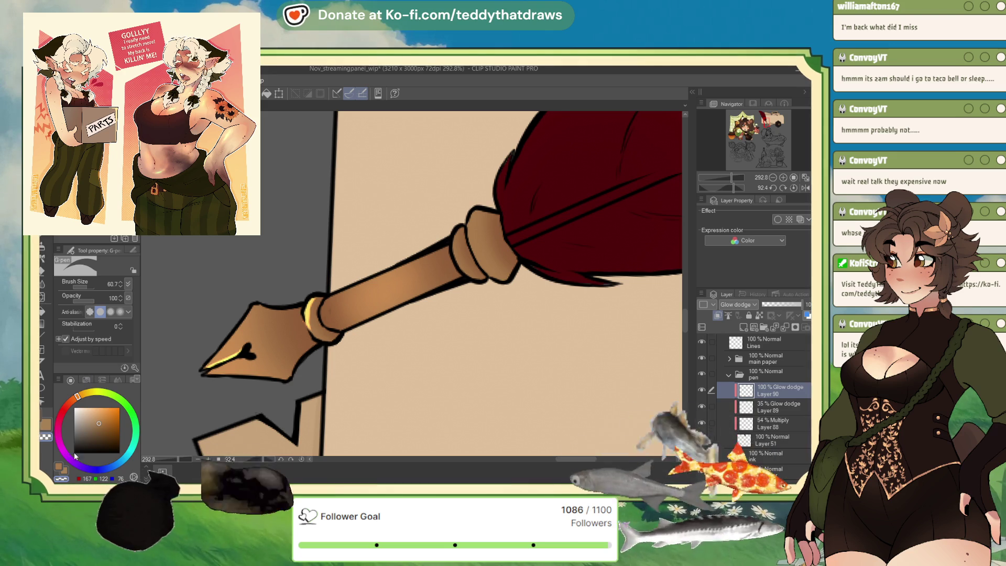
pyautogui.moveTo(89, 287); pyautogui.dragTo(81, 287)
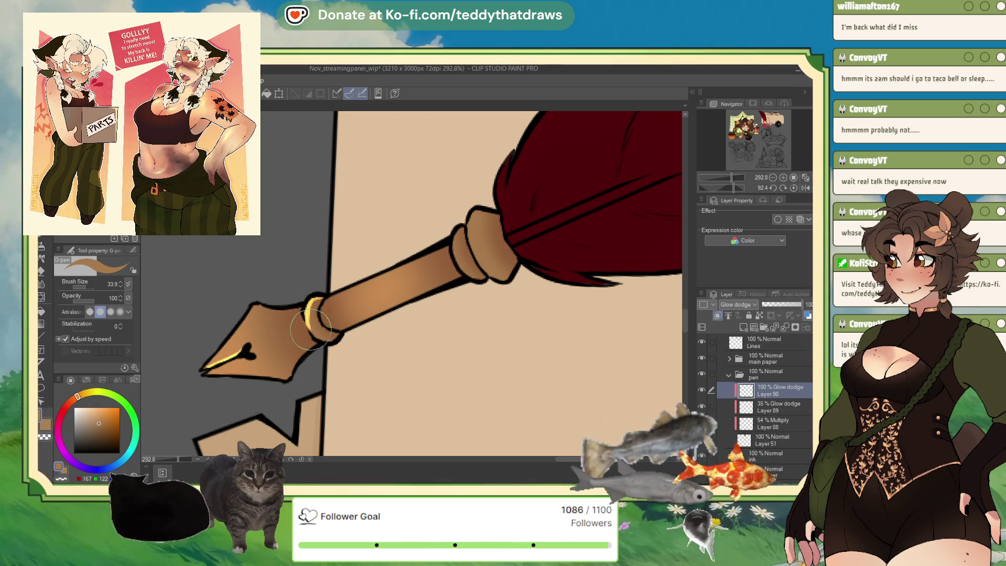
pyautogui.moveTo(308, 306); pyautogui.dragTo(314, 319)
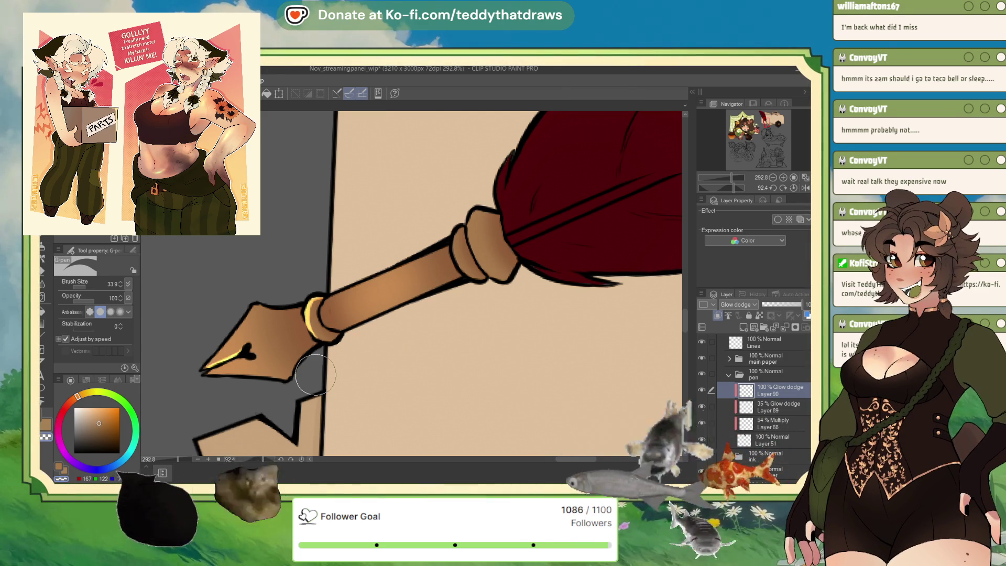
pyautogui.click(59, 467)
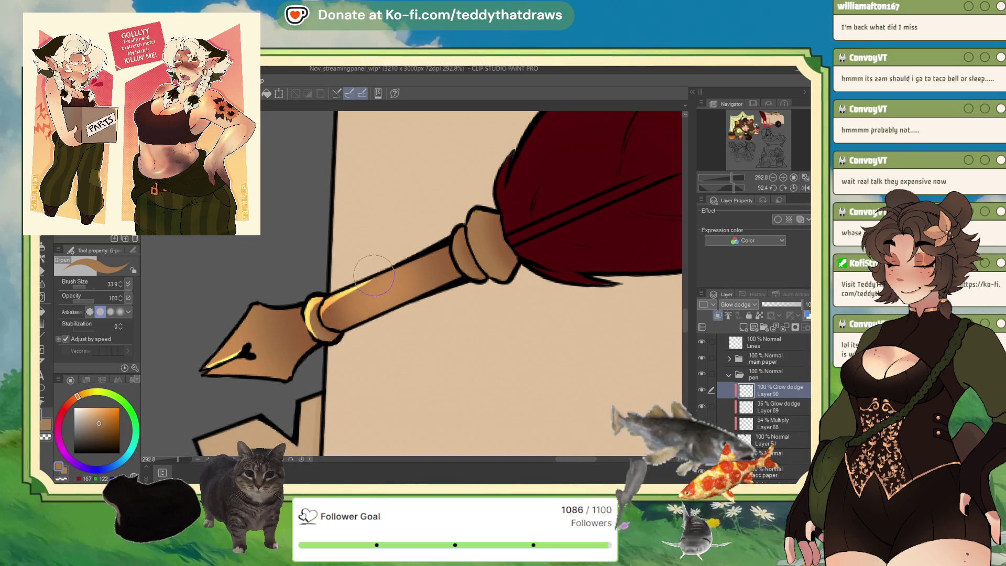
pyautogui.click(806, 188)
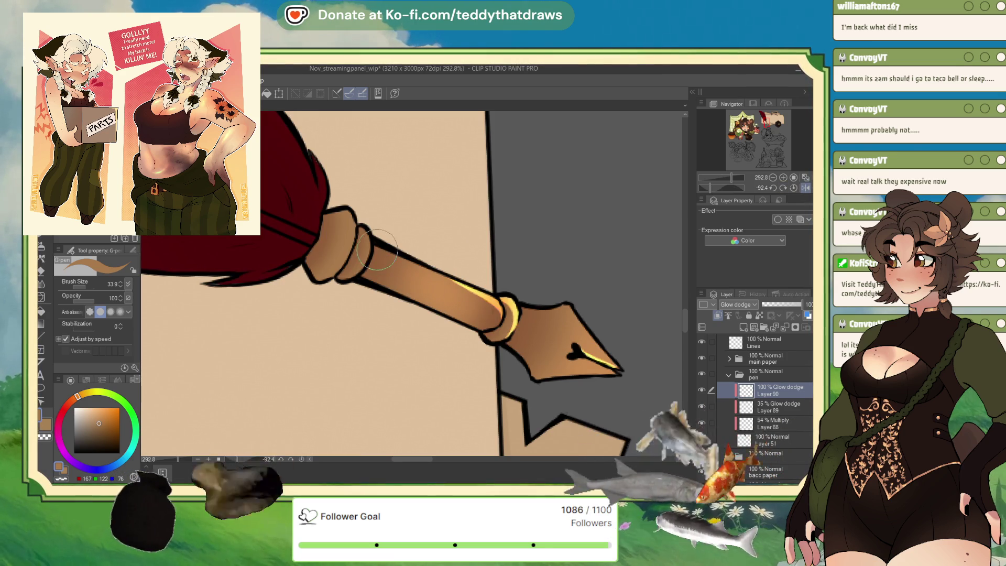
pyautogui.moveTo(379, 247); pyautogui.dragTo(375, 253)
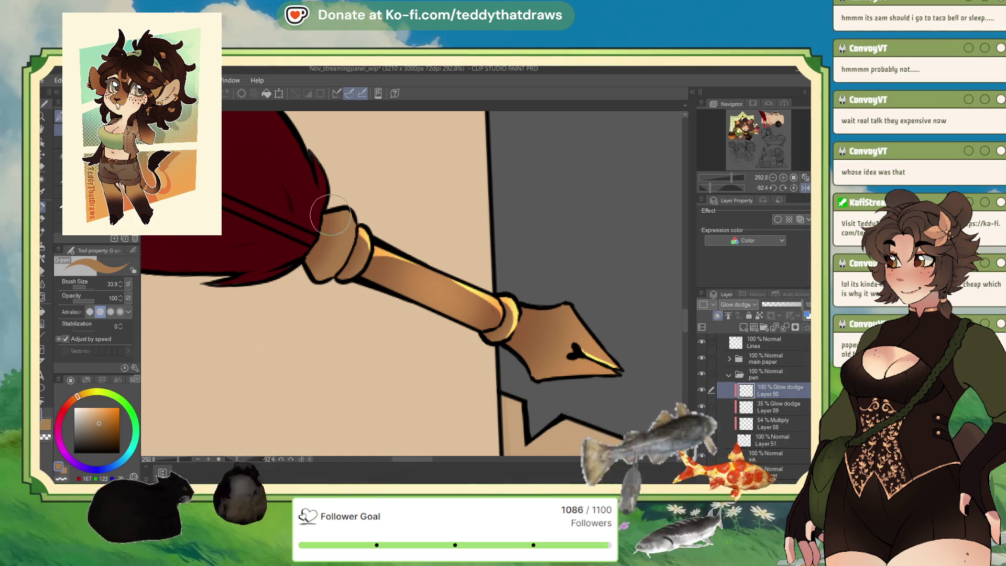
pyautogui.moveTo(346, 211); pyautogui.dragTo(326, 218)
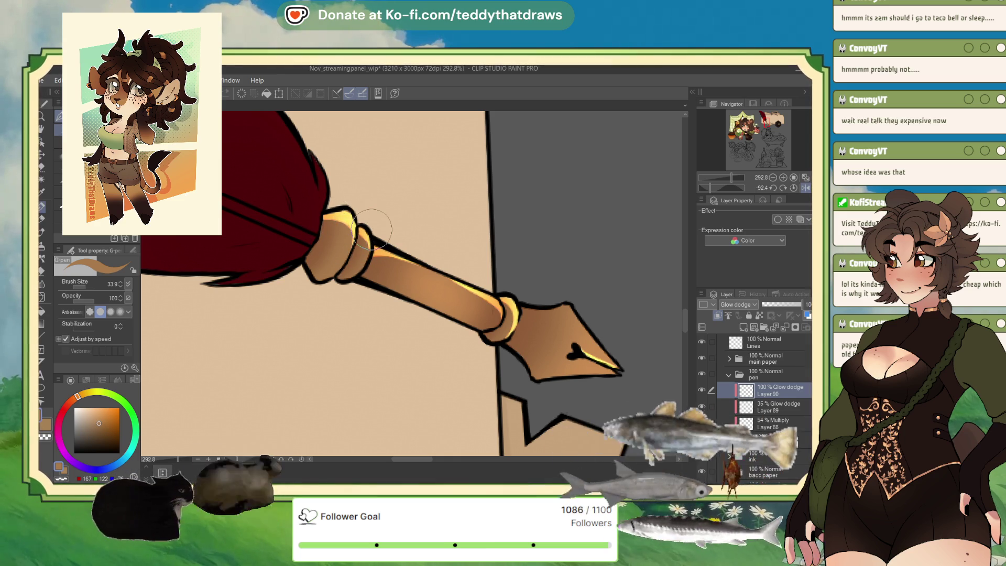
# Reset the canvas rotation and raise Layer 90's opacity from about 30% to 100%
pyautogui.moveTo(801, 304); pyautogui.dragTo(768, 305)
pyautogui.scroll(-2, 487, 250)
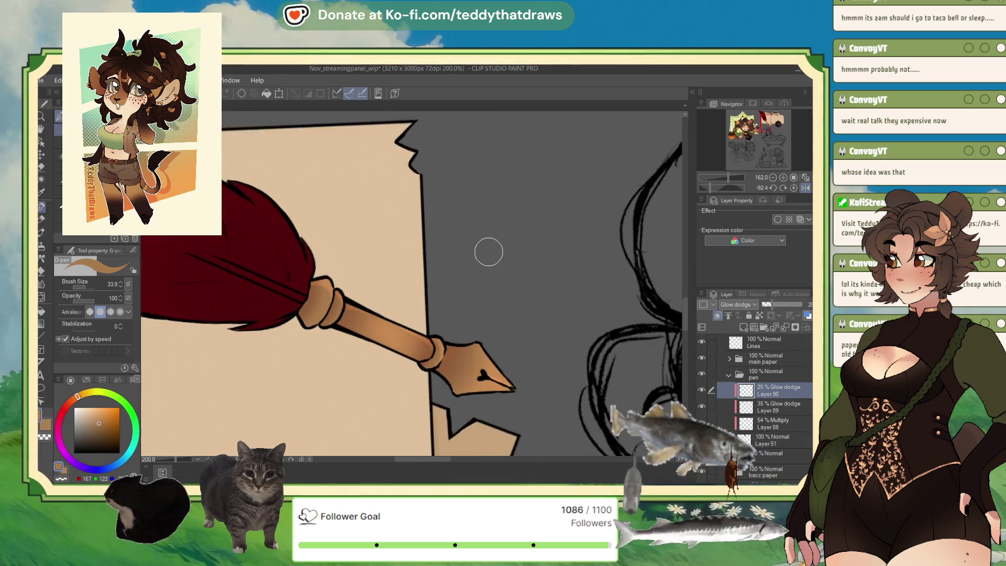
pyautogui.click(779, 305)
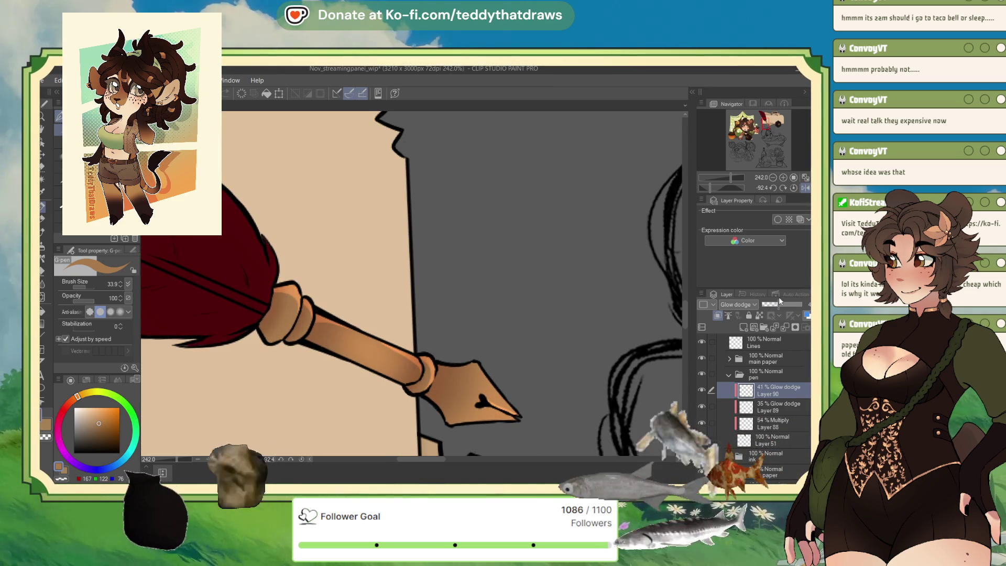
pyautogui.moveTo(779, 305); pyautogui.dragTo(775, 305)
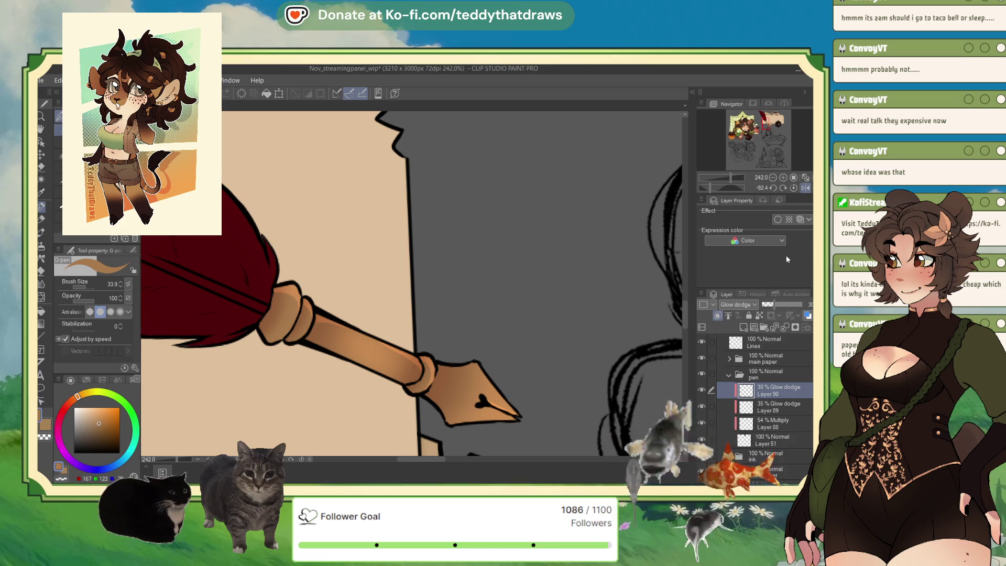
pyautogui.click(801, 189)
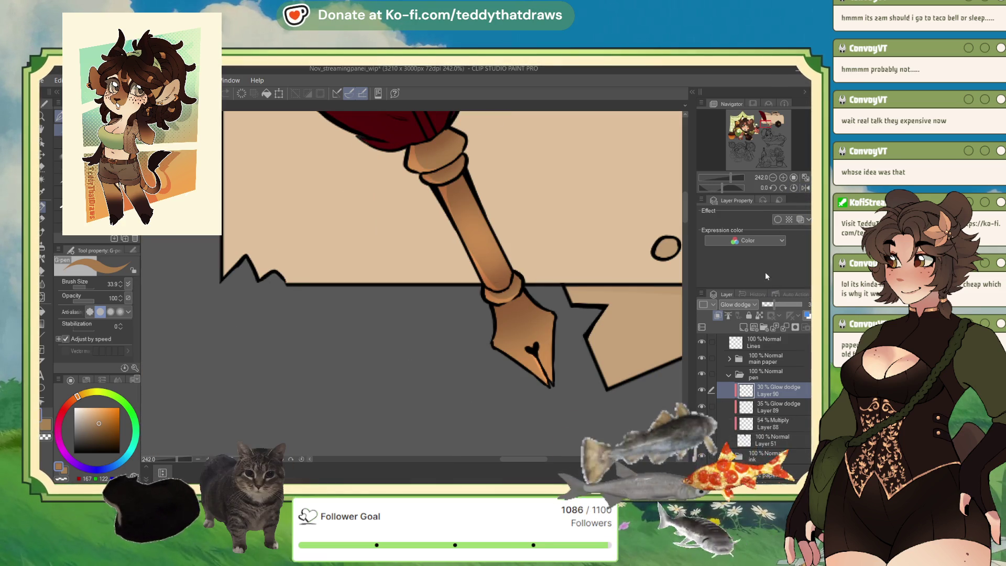
pyautogui.press('x')
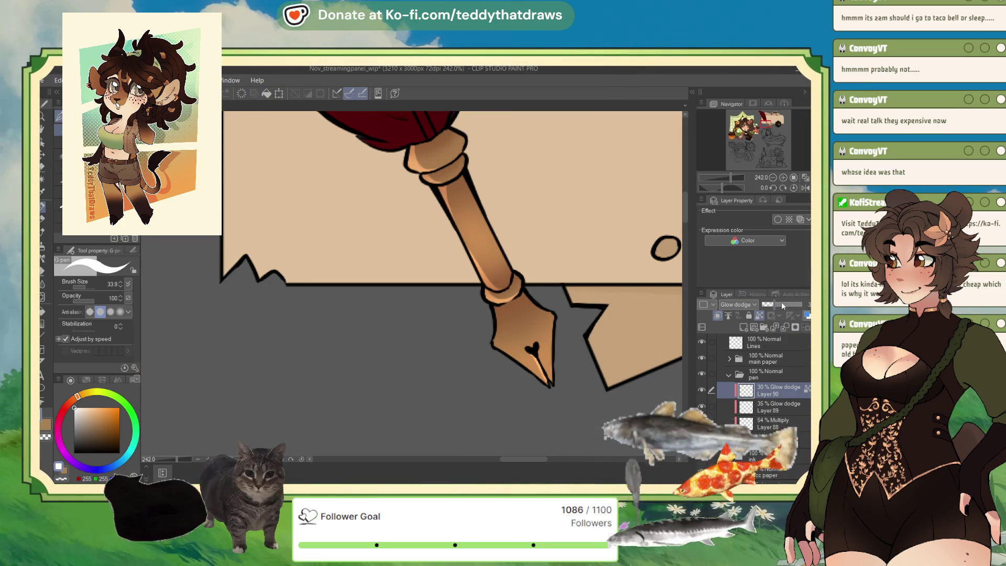
pyautogui.moveTo(781, 302); pyautogui.dragTo(806, 304)
pyautogui.scroll(-5, 396, 314)
# Undo the accidental Merge Down to keep Layer 90 as Glow dodge, then zoom out
pyautogui.scroll(2, 397, 314)
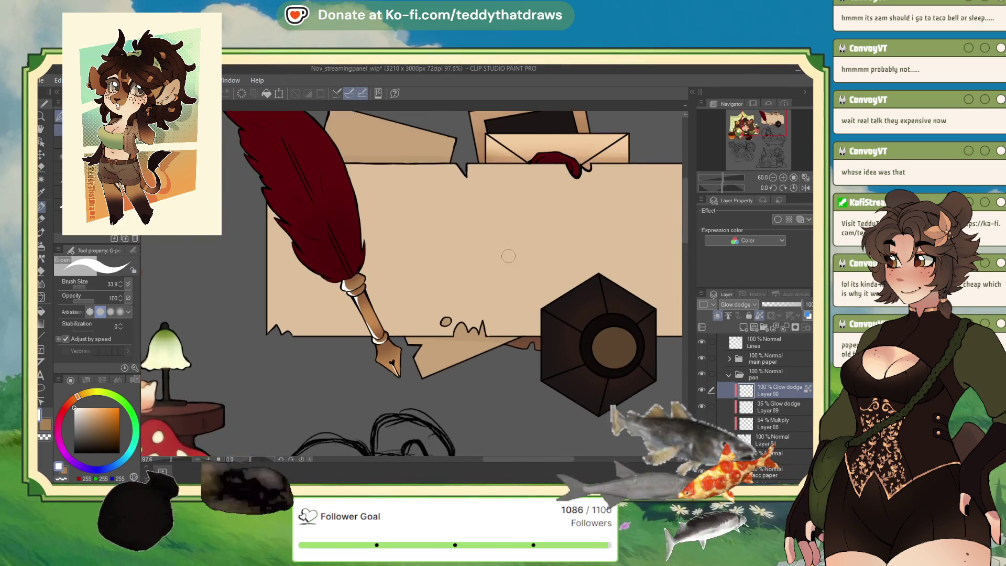
pyautogui.hotkey('ctrl', 'e')
pyautogui.hotkey('ctrl', 'z')
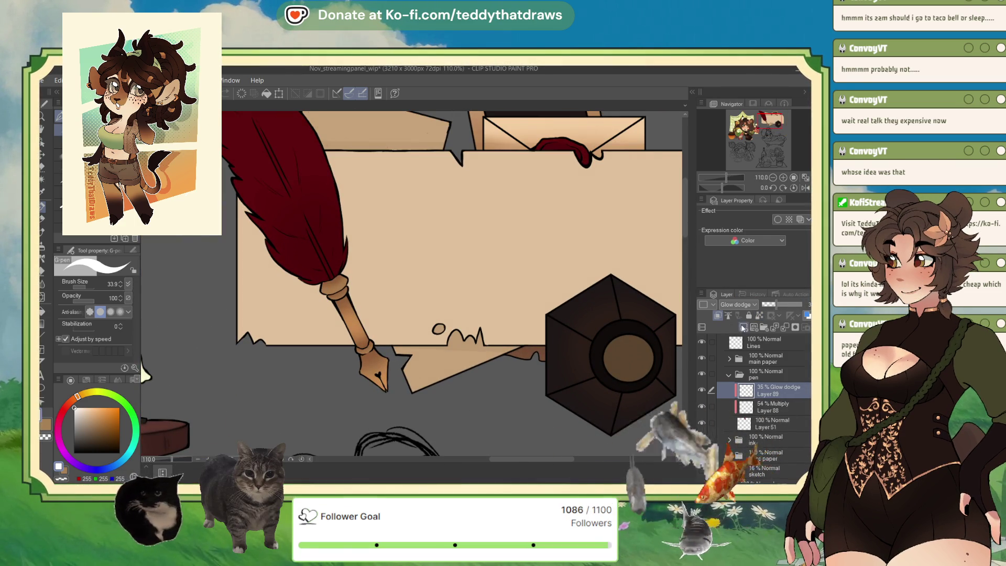
pyautogui.hotkey('ctrl', 'z')
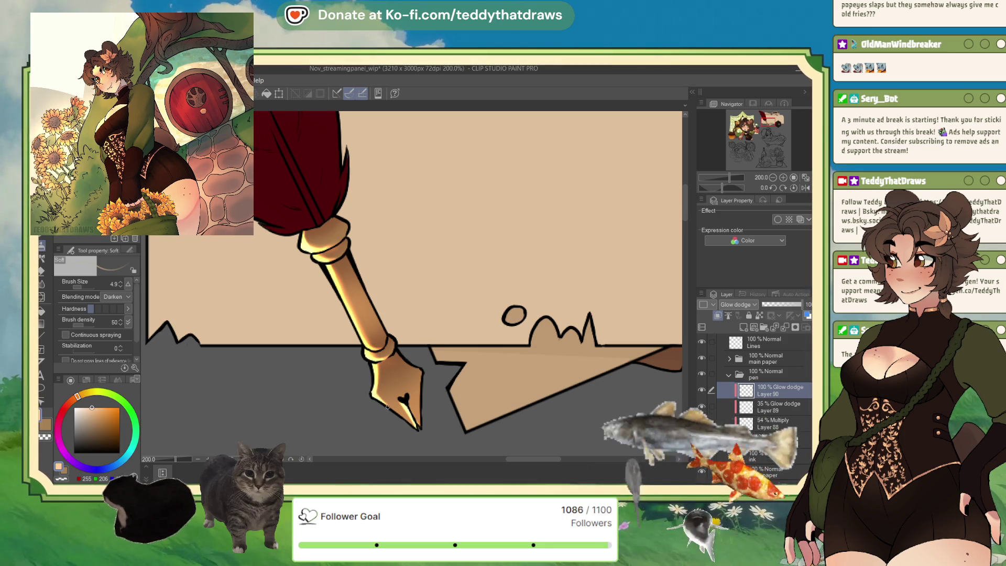
pyautogui.scroll(-3, 261, 257)
pyautogui.scroll(-2, 260, 257)
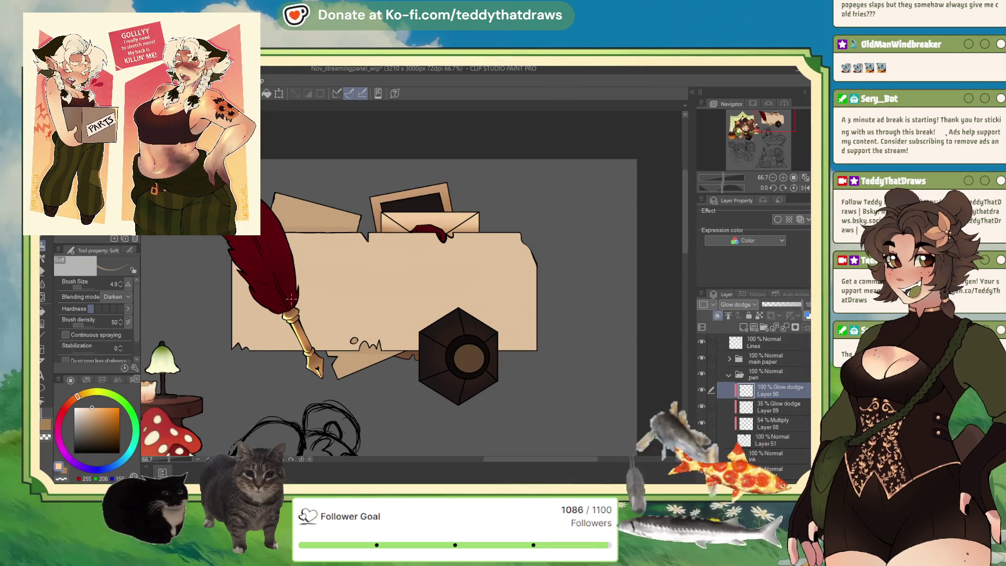
# Zoom in on the quill and airbrush a bright glow across the red feather
pyautogui.scroll(-1, 307, 305)
pyautogui.moveTo(307, 304)
pyautogui.mouseDown()
pyautogui.moveTo(342, 283)
pyautogui.moveTo(323, 333)
pyautogui.mouseUp()
pyautogui.hotkey('ctrl', 'alt', '0')
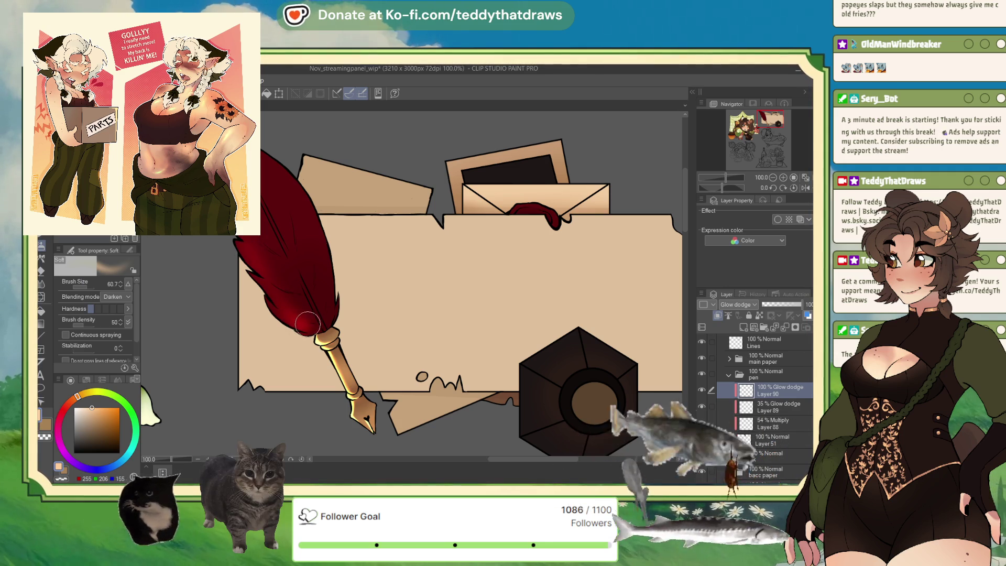
pyautogui.moveTo(317, 321)
pyautogui.mouseDown()
pyautogui.moveTo(283, 298)
pyautogui.moveTo(299, 317)
pyautogui.moveTo(270, 313)
pyautogui.mouseUp()
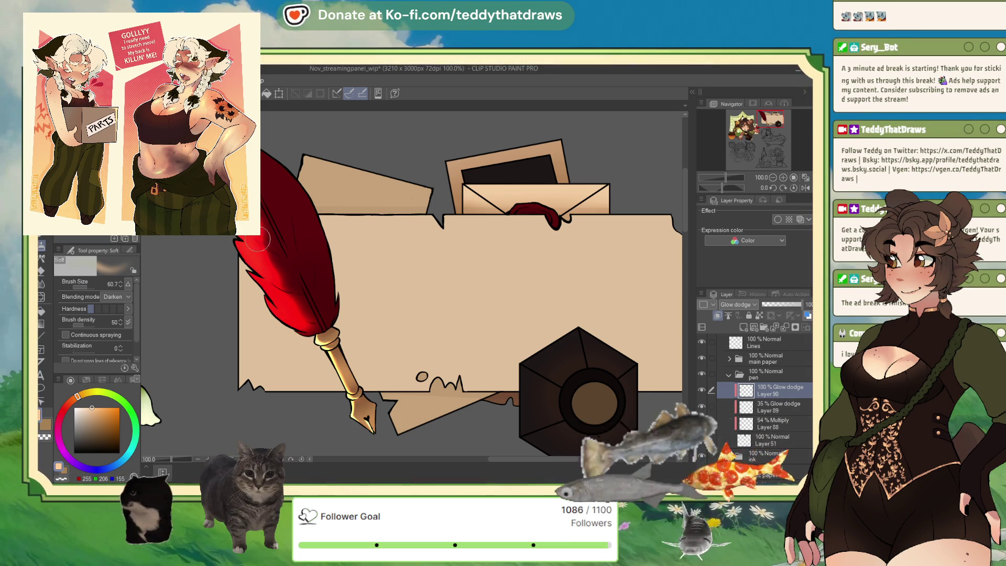
# Tone down the feather glow, settling Glow dodge Layer 90 at 69% opacity
pyautogui.click(782, 307)
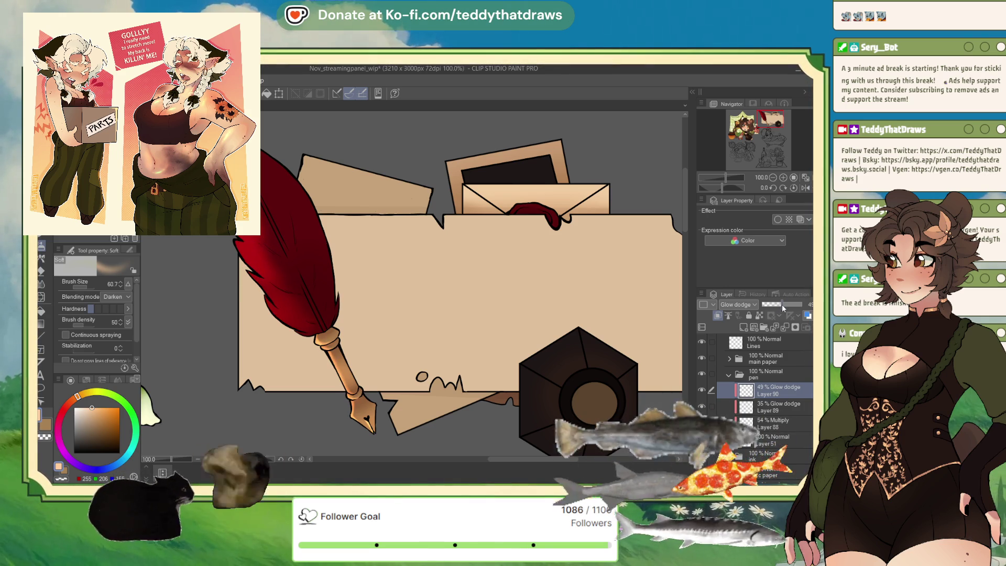
pyautogui.moveTo(778, 307); pyautogui.dragTo(800, 303)
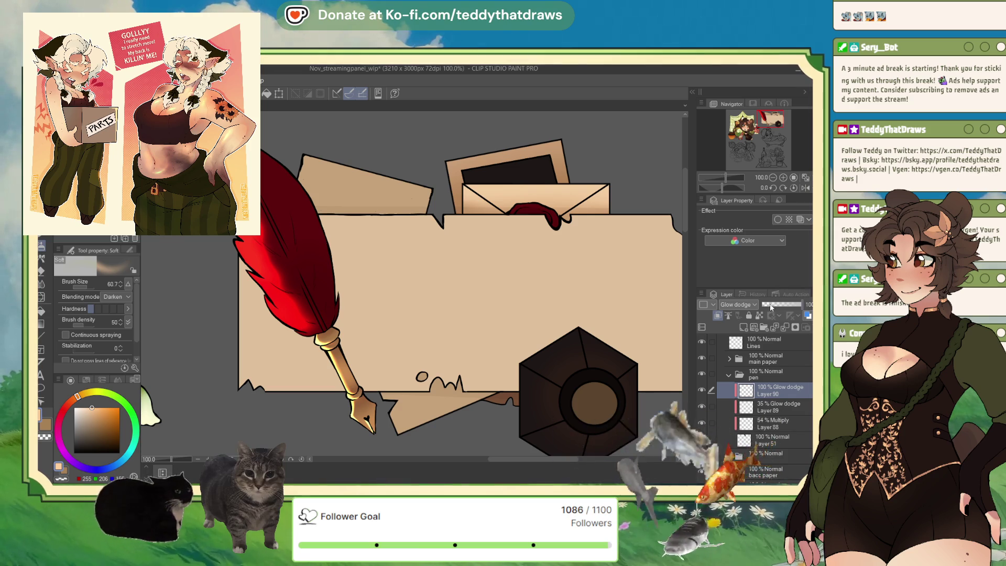
pyautogui.moveTo(773, 304)
pyautogui.mouseDown()
pyautogui.moveTo(797, 302)
pyautogui.moveTo(784, 303)
pyautogui.mouseUp()
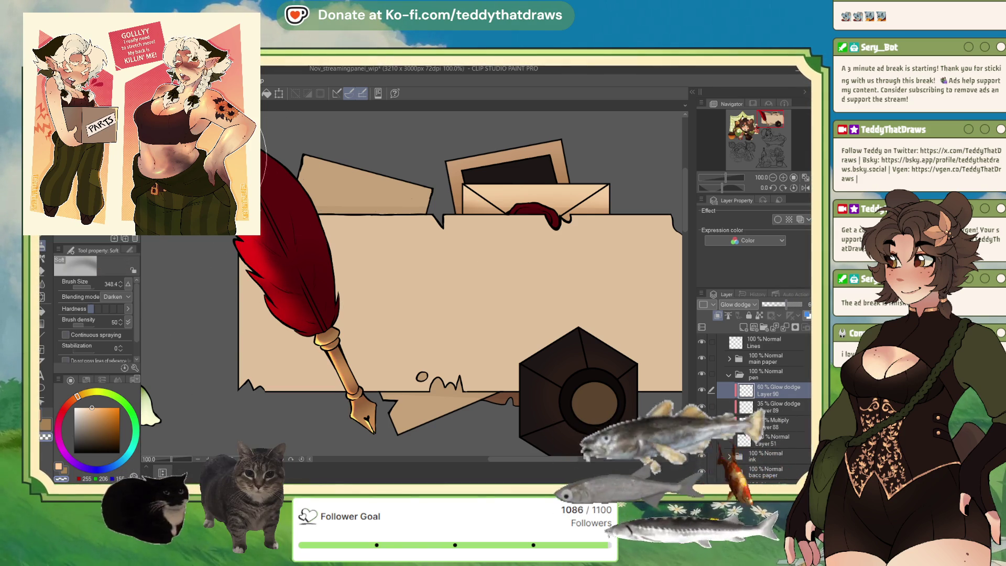
pyautogui.moveTo(262, 190)
pyautogui.mouseDown()
pyautogui.moveTo(283, 273)
pyautogui.moveTo(236, 293)
pyautogui.moveTo(297, 220)
pyautogui.mouseUp()
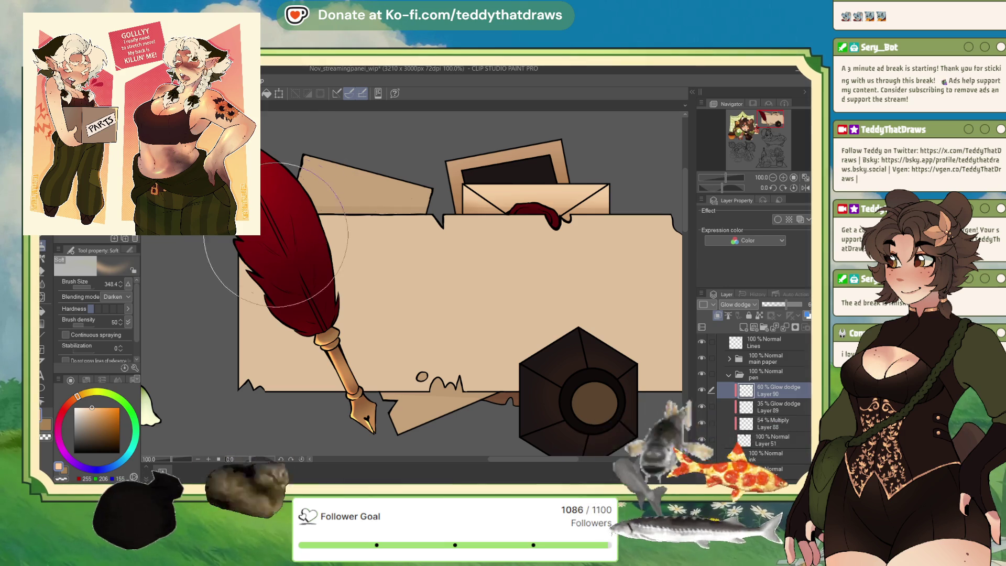
pyautogui.click(87, 286)
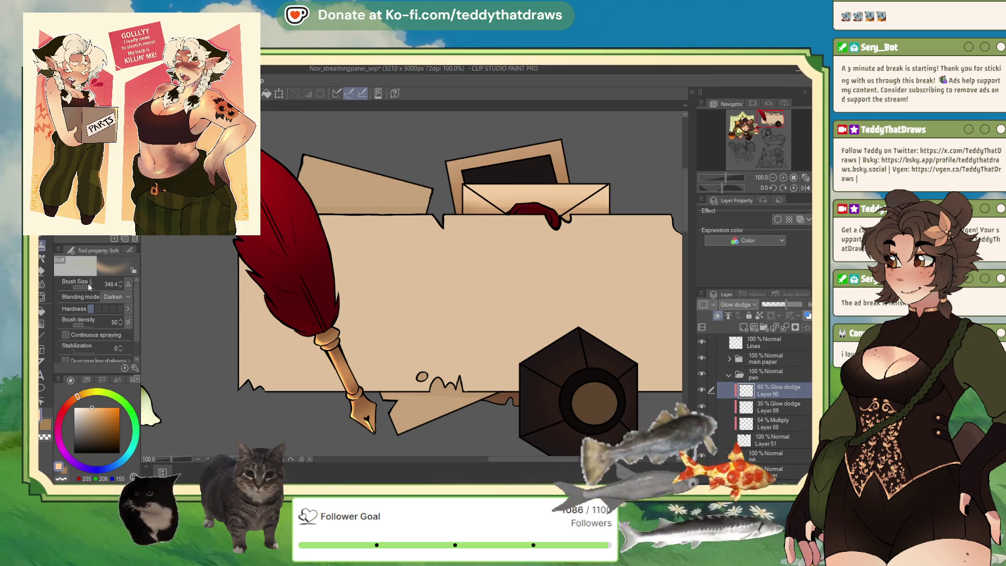
pyautogui.scroll(-3, 341, 332)
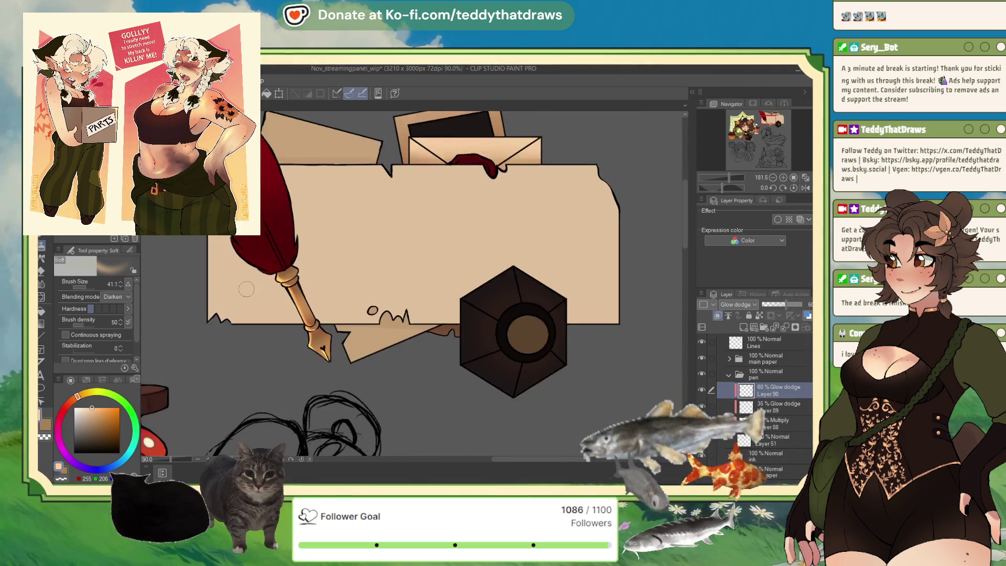
pyautogui.scroll(2, 205, 253)
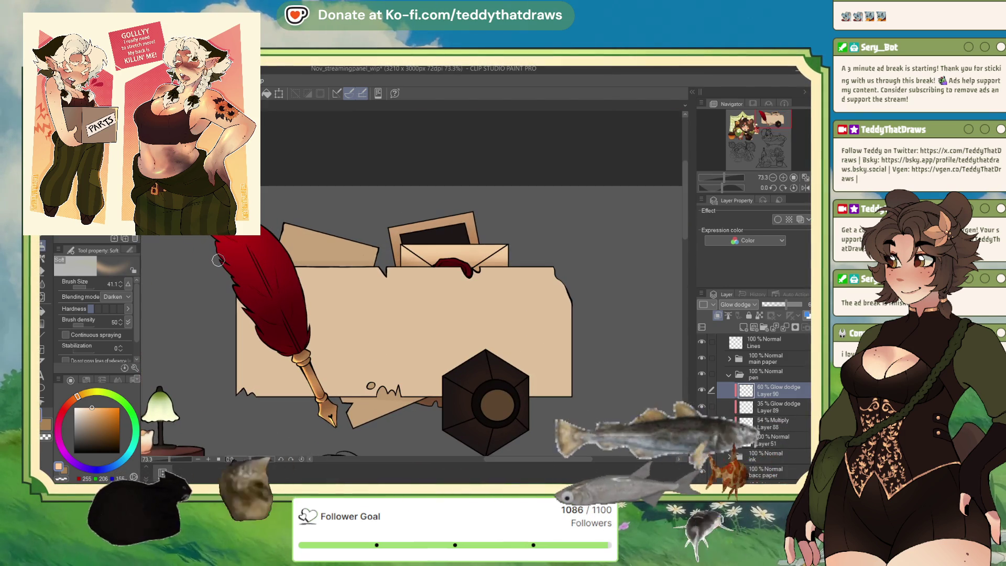
pyautogui.moveTo(787, 308); pyautogui.dragTo(791, 306)
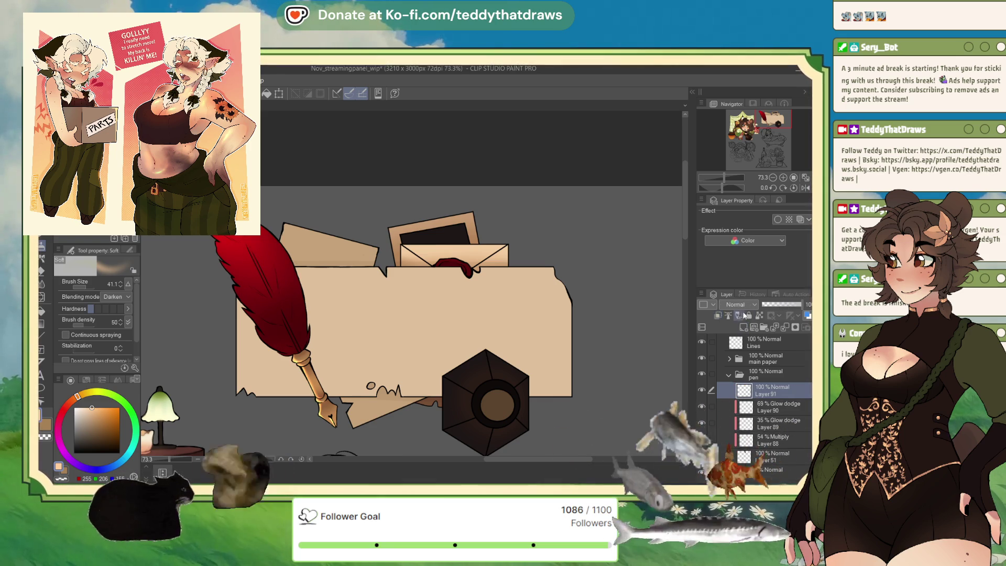
# Clip Layer 91 as Soft light, airbrush the feather with a large brush, and set 66% opacity
pyautogui.click(718, 315)
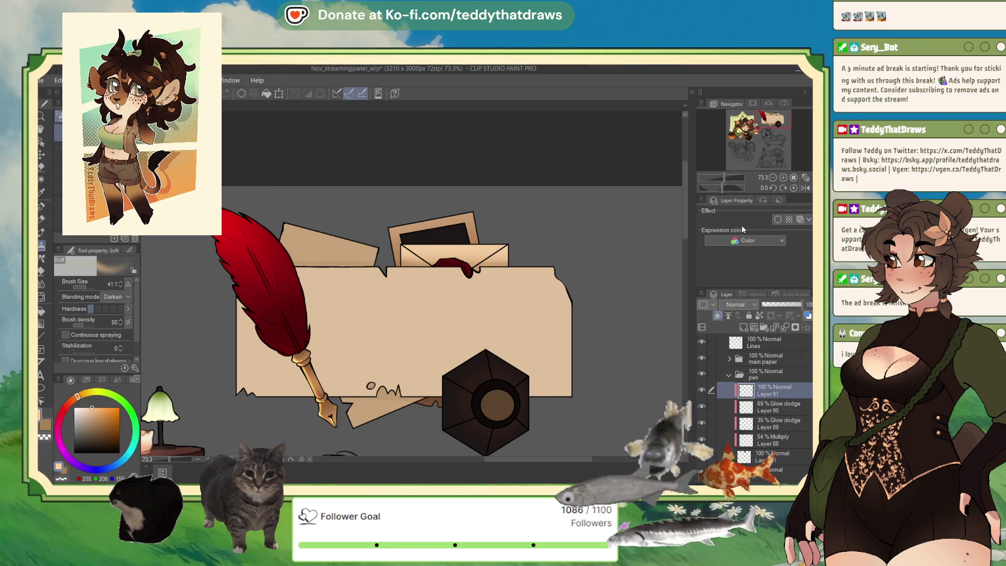
pyautogui.scroll(-15, 738, 305)
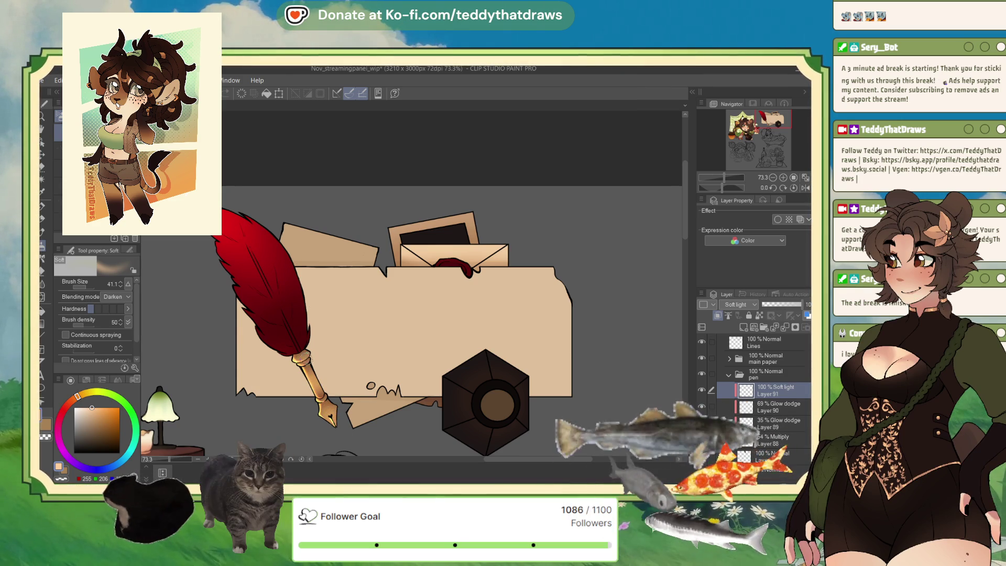
pyautogui.click(88, 288)
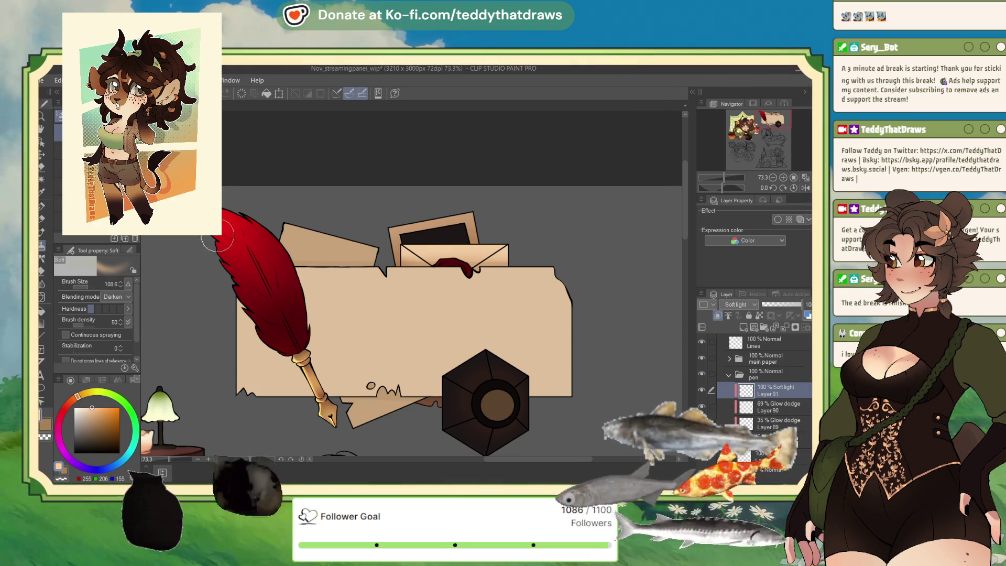
pyautogui.moveTo(86, 289); pyautogui.dragTo(102, 288)
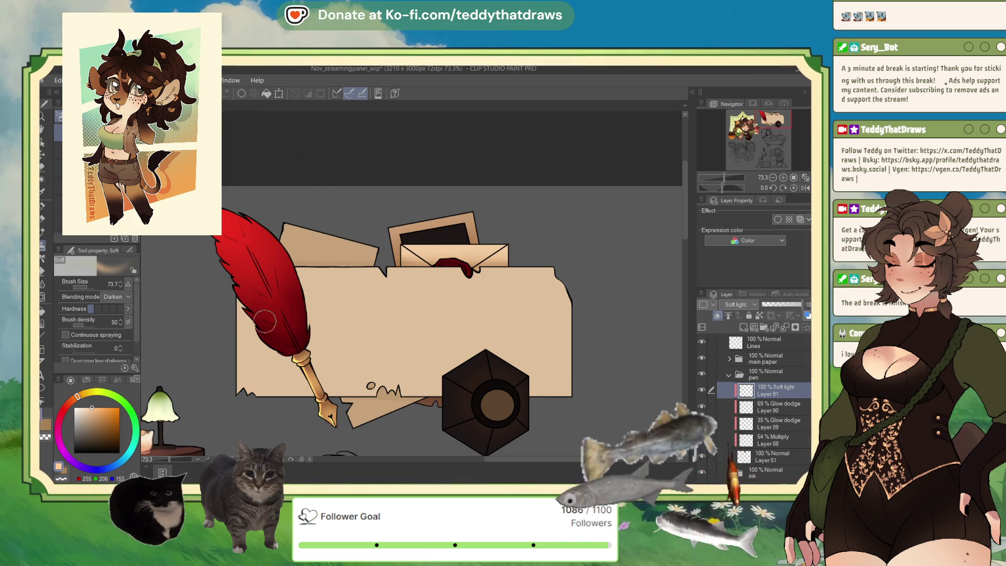
pyautogui.scroll(-3, 296, 329)
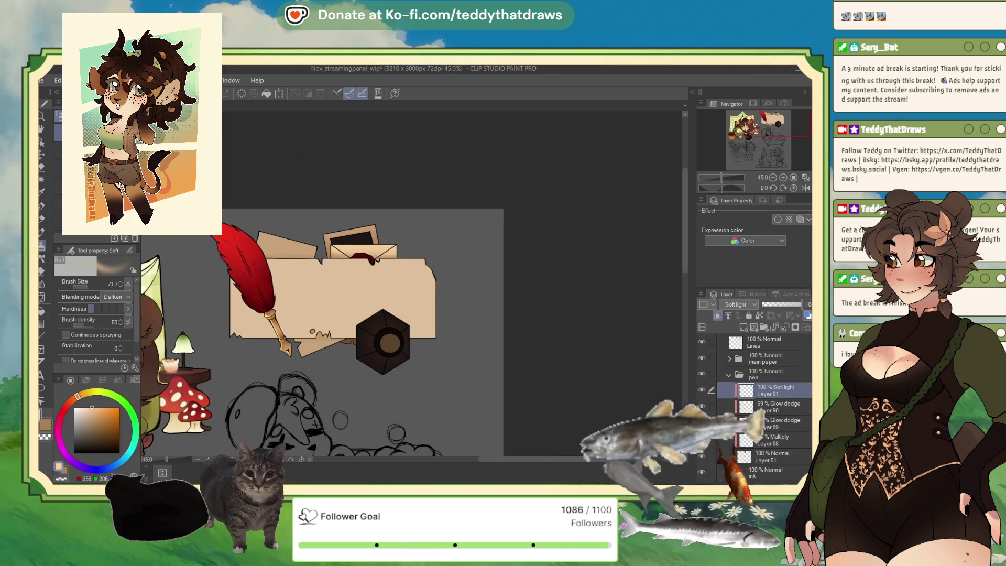
pyautogui.scroll(2, 297, 329)
pyautogui.click(783, 305)
pyautogui.moveTo(783, 305); pyautogui.dragTo(788, 305)
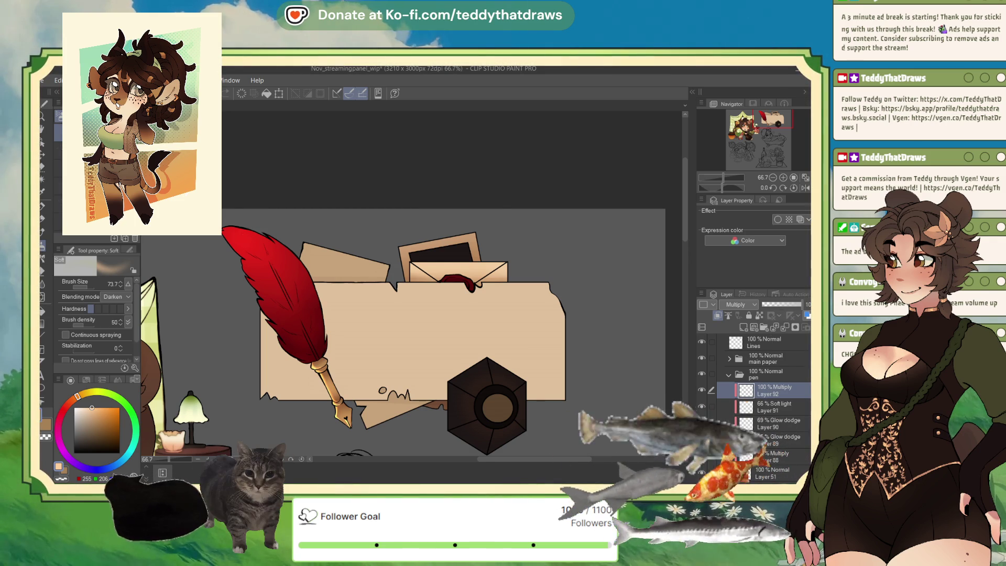
# Shade the feather with dark red sampled from it, cleaning edges with a soft eraser
pyautogui.scroll(-2, 768, 354)
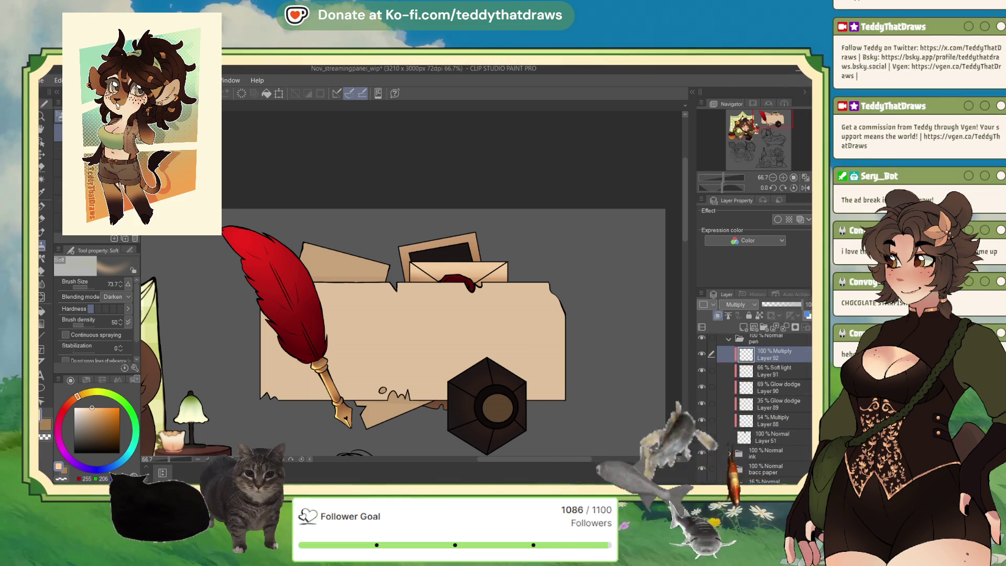
pyautogui.click(44, 208)
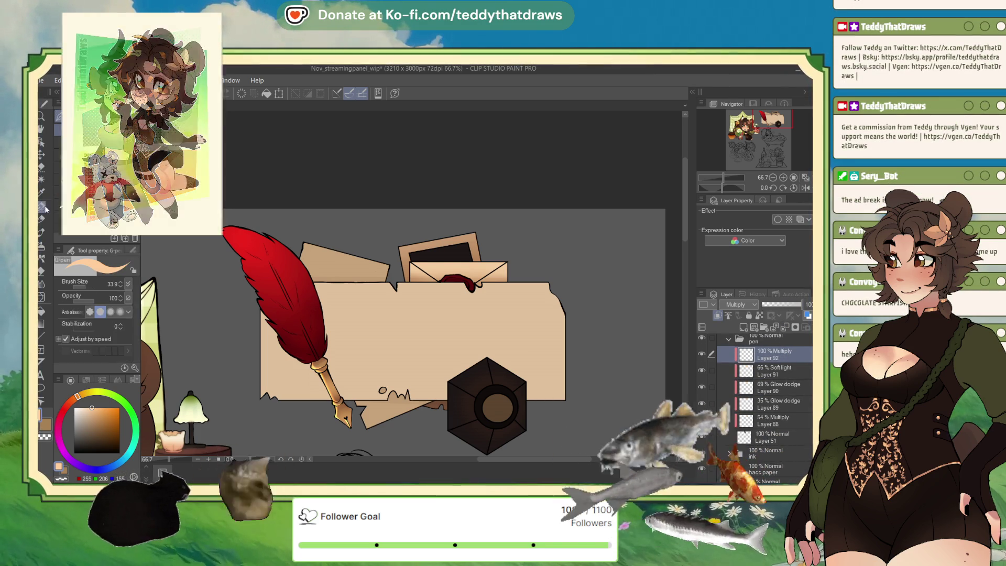
pyautogui.keyDown('alt'); pyautogui.click(319, 348); pyautogui.keyUp('alt')
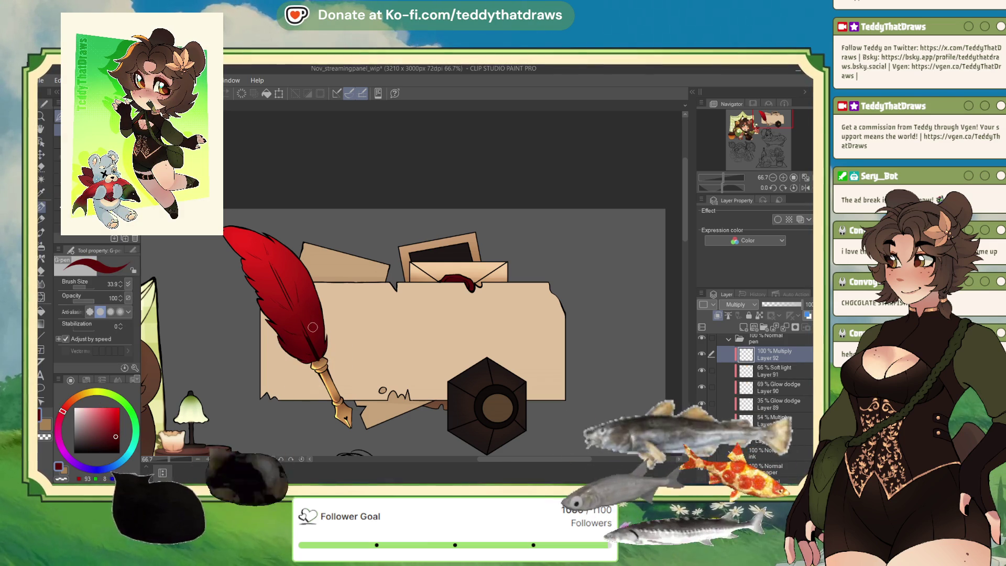
pyautogui.scroll(2, 313, 327)
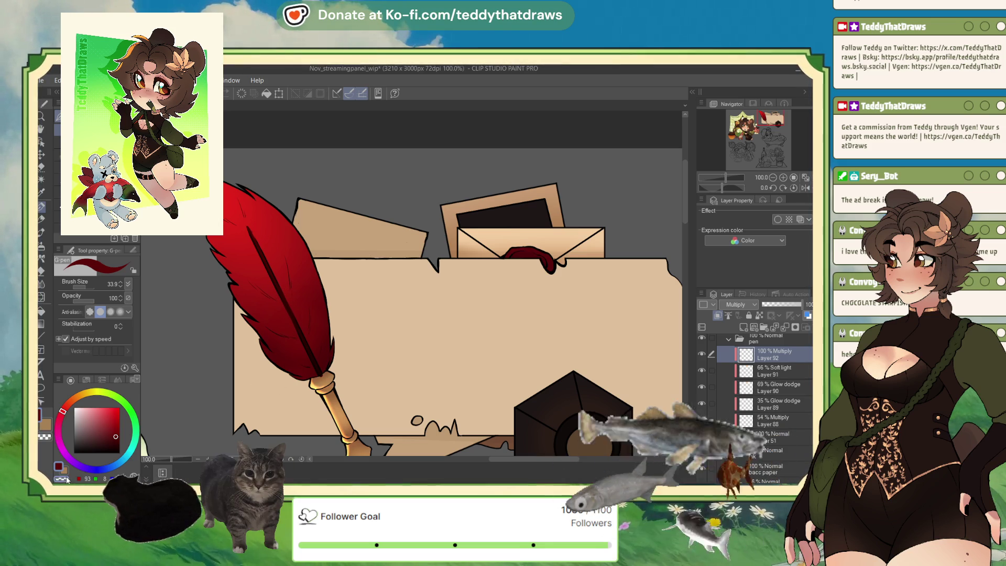
pyautogui.press('c')
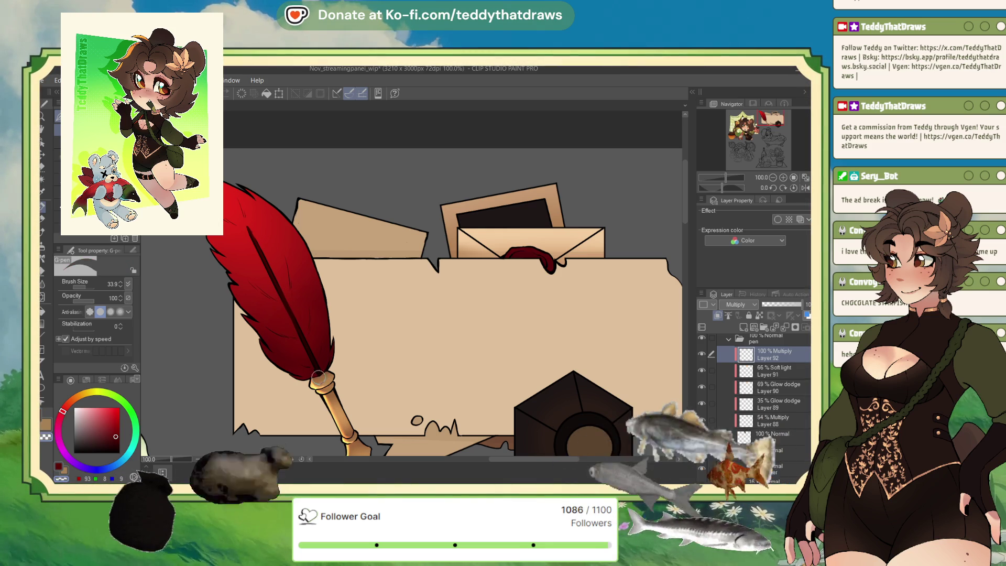
pyautogui.click(41, 272)
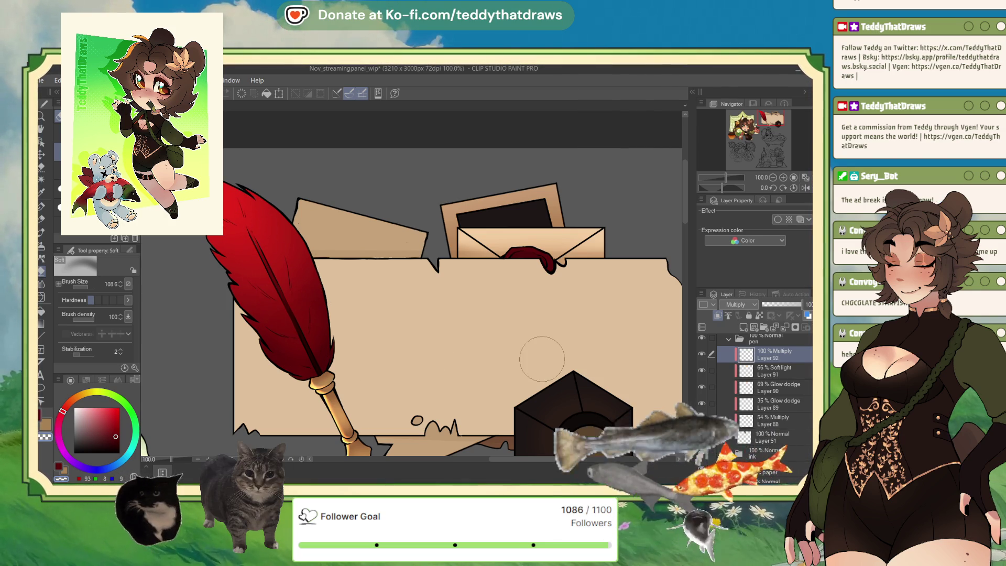
# Set Multiply Layer 92 to 45% opacity and add Layer 93 above it
pyautogui.click(779, 306)
pyautogui.moveTo(778, 305); pyautogui.dragTo(780, 304)
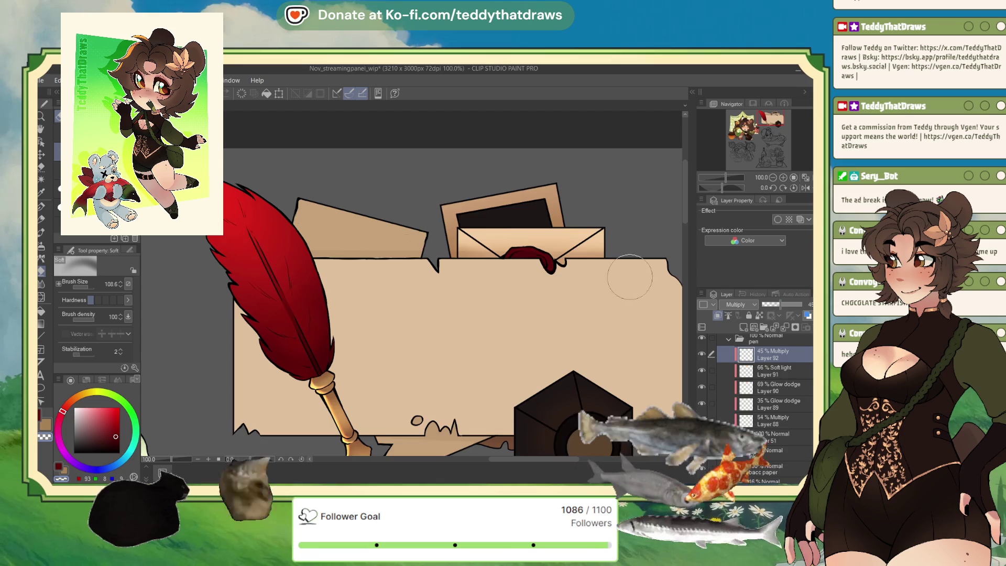
pyautogui.scroll(-3, 315, 262)
pyautogui.scroll(2, 253, 217)
pyautogui.scroll(3, 421, 315)
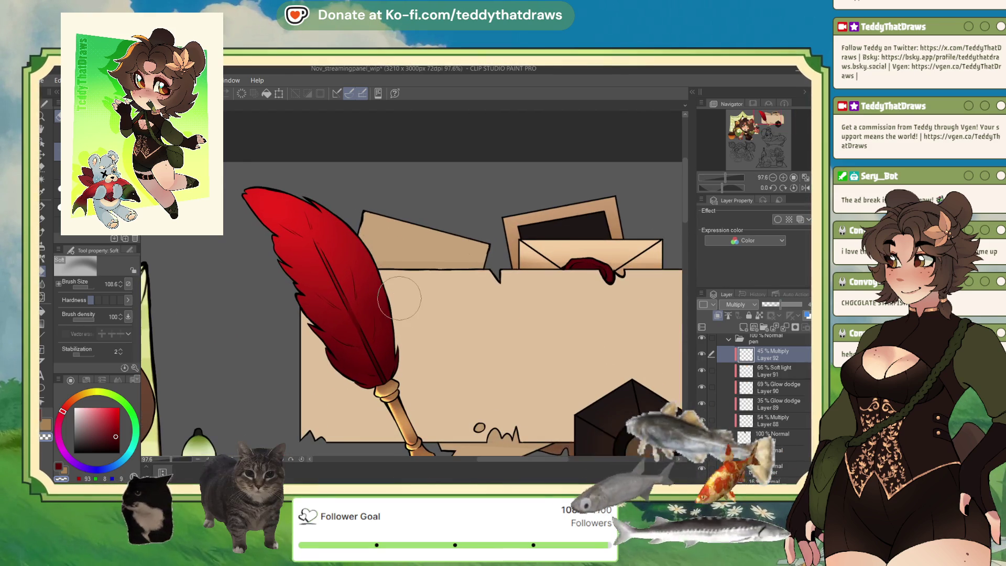
pyautogui.click(743, 327)
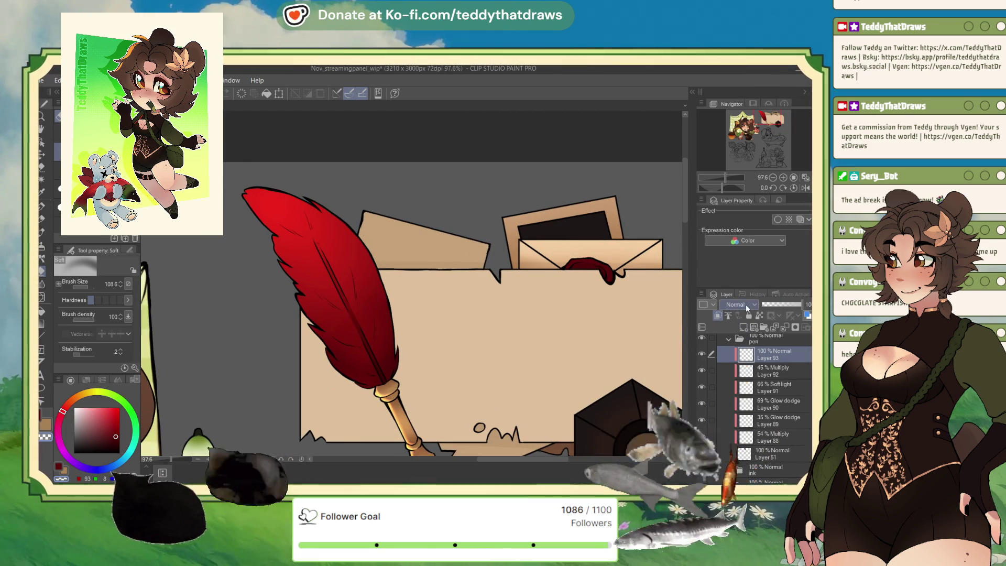
# Paint darker Color burn strokes on the feather with the So Fluffy brush on Layer 93
pyautogui.scroll(3, 370, 351)
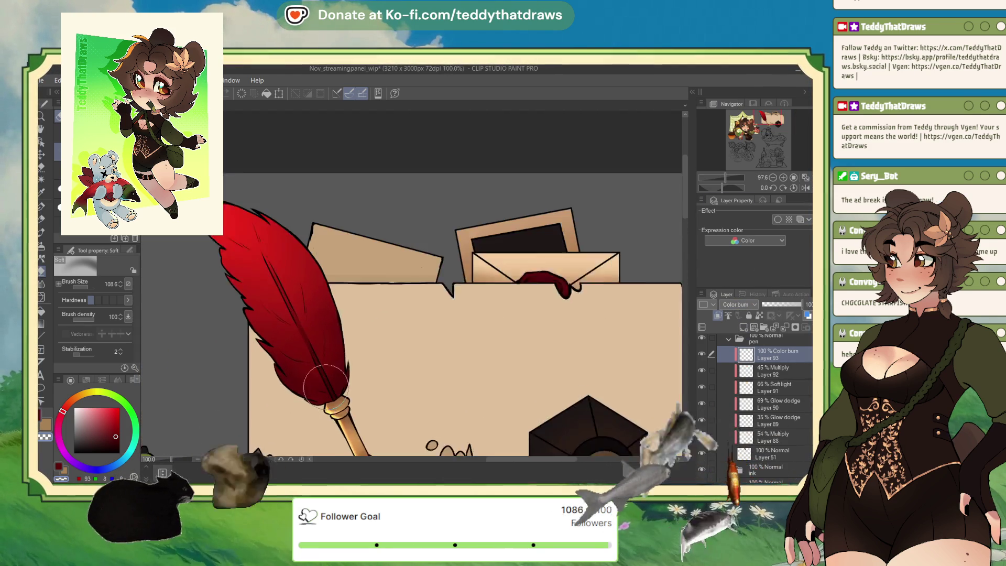
pyautogui.click(42, 207)
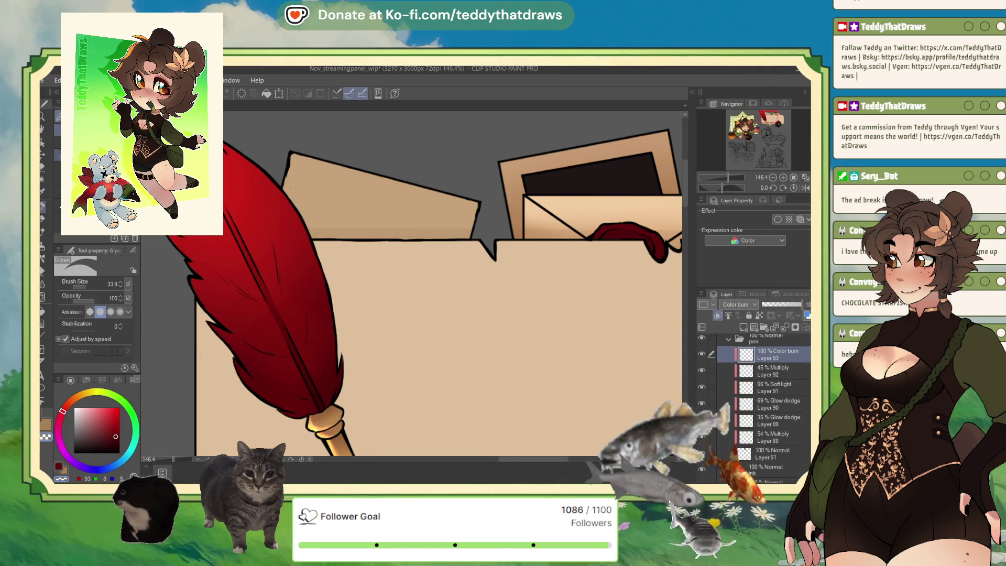
pyautogui.press('b')
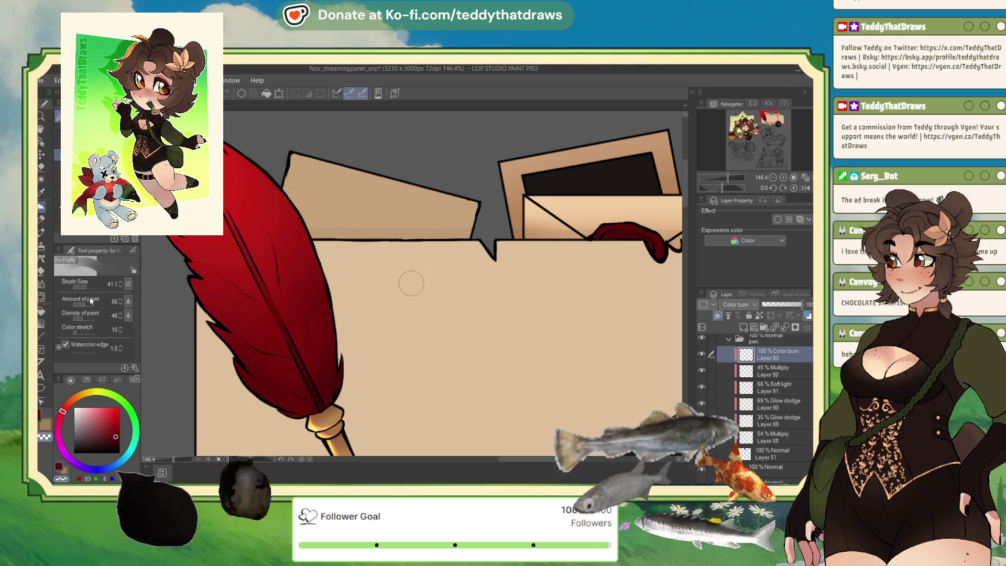
pyautogui.moveTo(240, 332)
pyautogui.mouseDown()
pyautogui.moveTo(269, 337)
pyautogui.moveTo(232, 317)
pyautogui.moveTo(271, 335)
pyautogui.moveTo(231, 306)
pyautogui.moveTo(266, 341)
pyautogui.moveTo(249, 359)
pyautogui.moveTo(279, 366)
pyautogui.moveTo(260, 359)
pyautogui.moveTo(294, 386)
pyautogui.moveTo(285, 406)
pyautogui.moveTo(297, 407)
pyautogui.mouseUp()
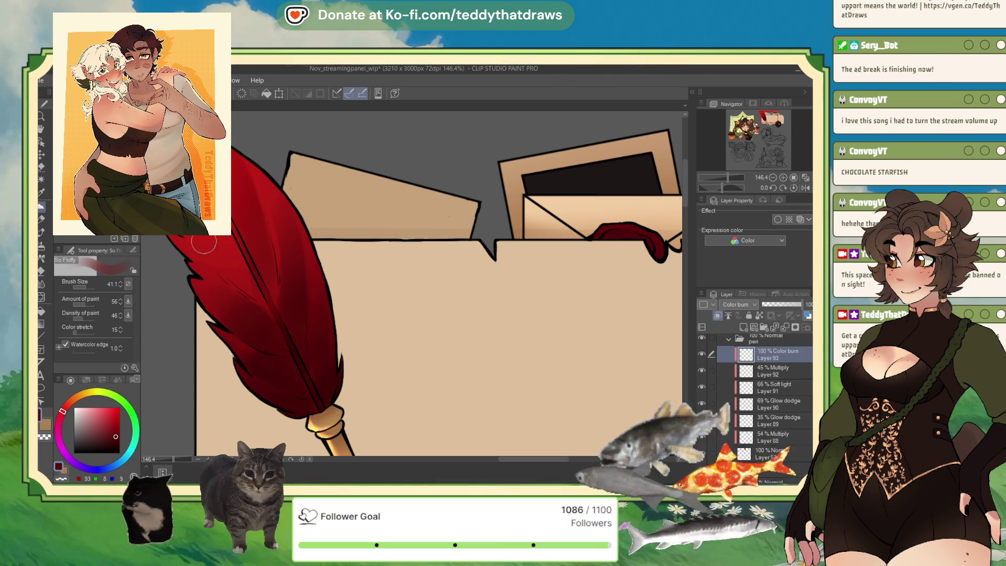
pyautogui.moveTo(204, 242)
pyautogui.mouseDown()
pyautogui.moveTo(226, 262)
pyautogui.moveTo(207, 240)
pyautogui.mouseUp()
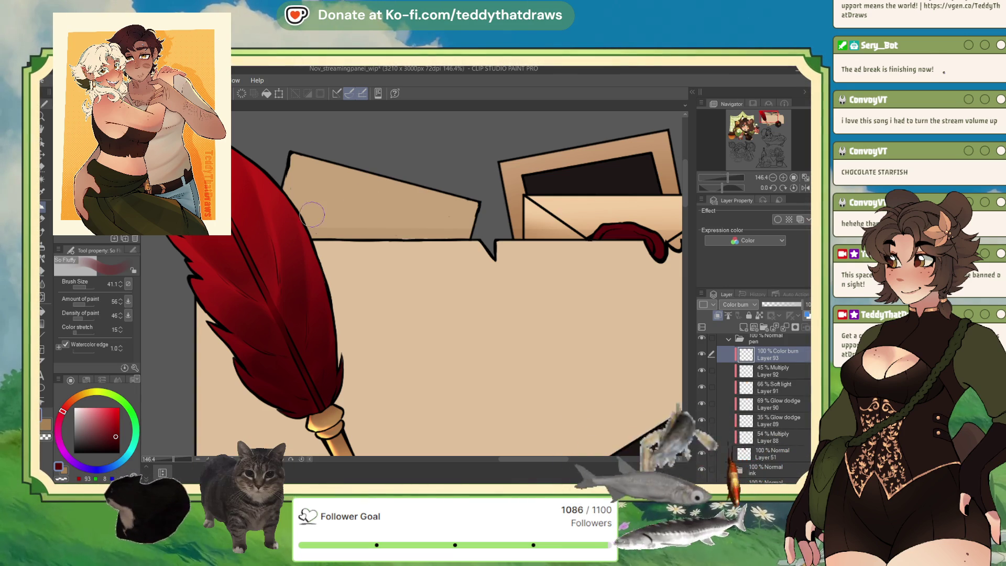
pyautogui.click(779, 309)
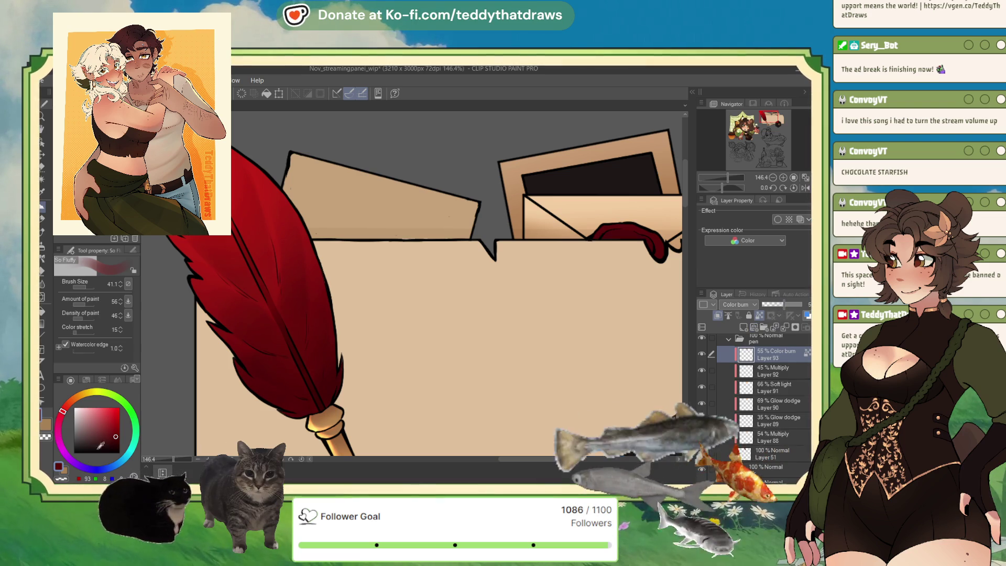
# Pick a deep dark magenta on the colour wheel
pyautogui.click(58, 437)
pyautogui.click(92, 424)
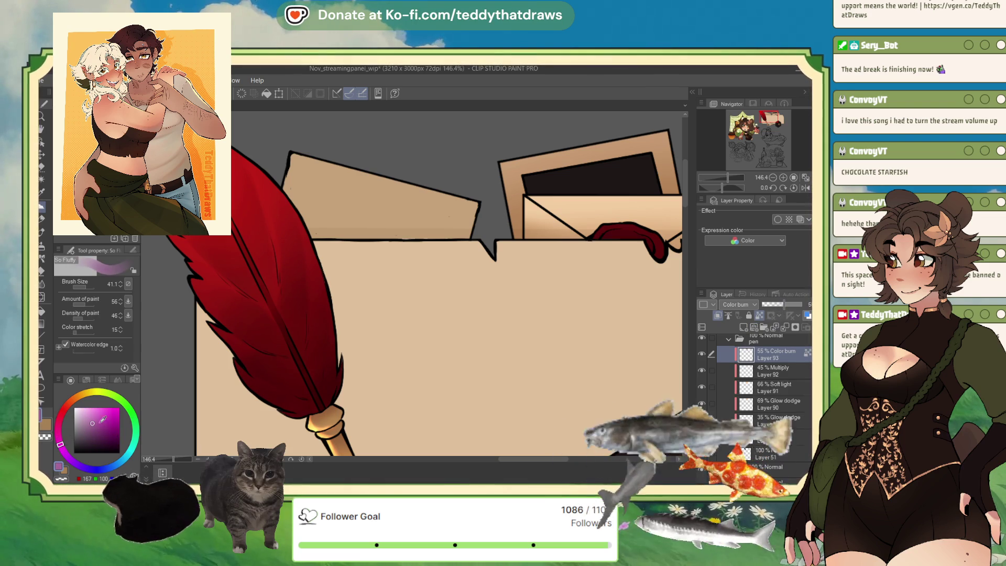
pyautogui.scroll(-2, 332, 216)
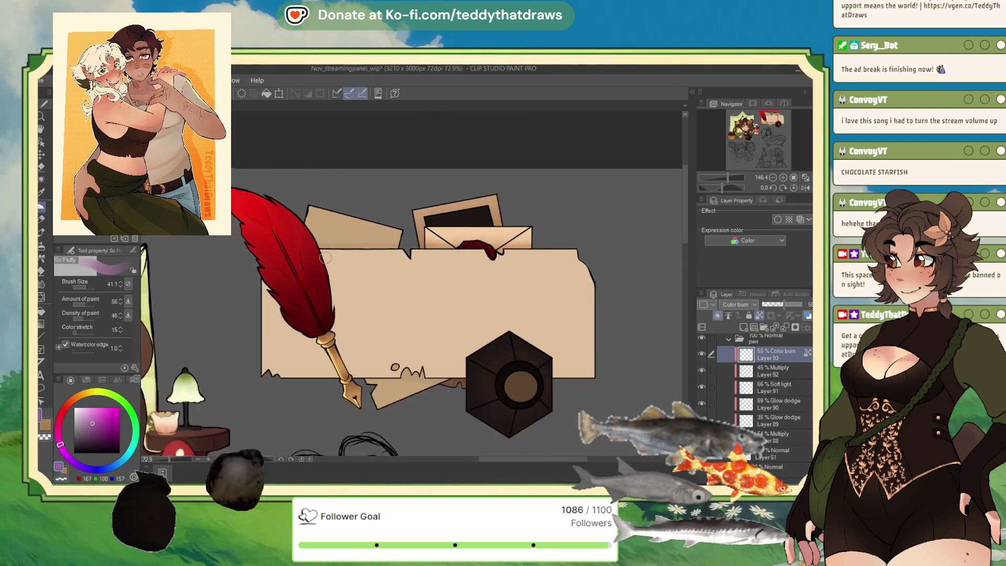
pyautogui.click(111, 422)
pyautogui.click(109, 424)
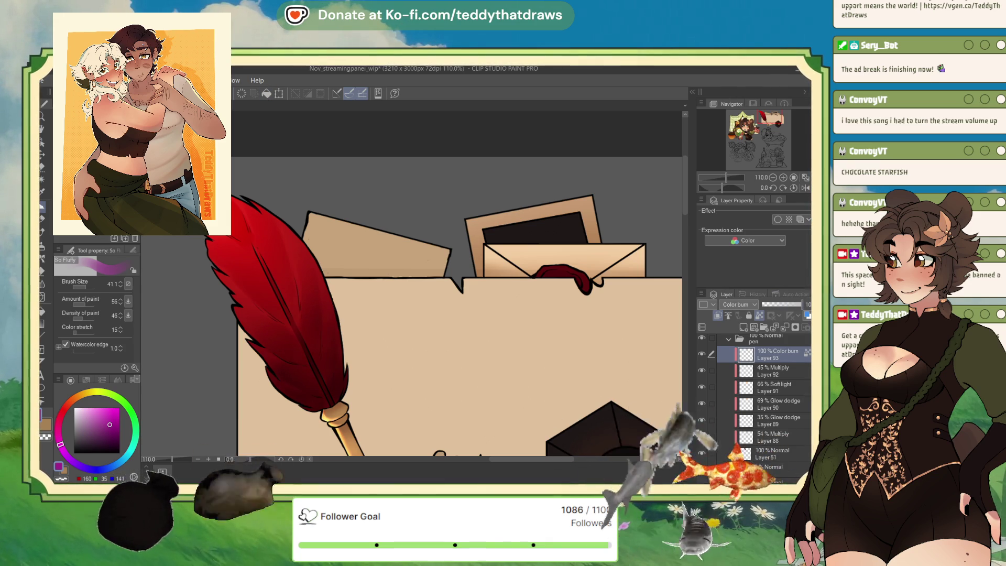
pyautogui.click(117, 433)
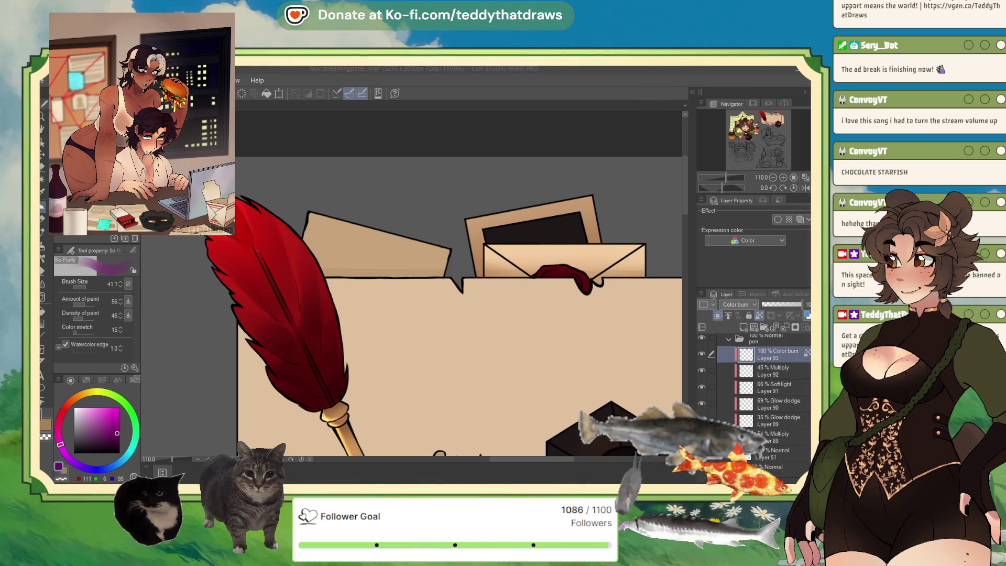
pyautogui.hotkey('alt', 'Tab')
pyautogui.hotkey('alt', 'Tab')
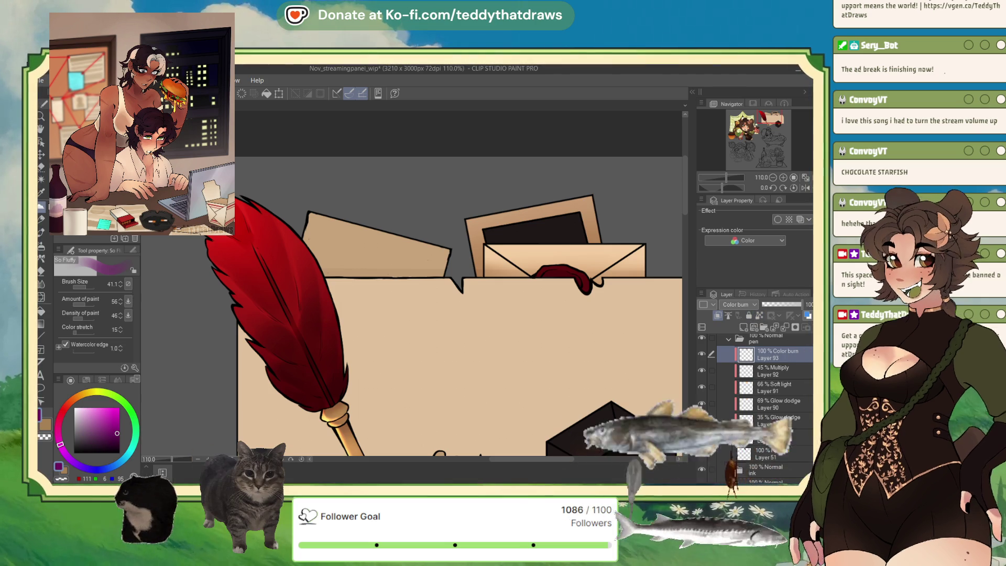
pyautogui.press('p')
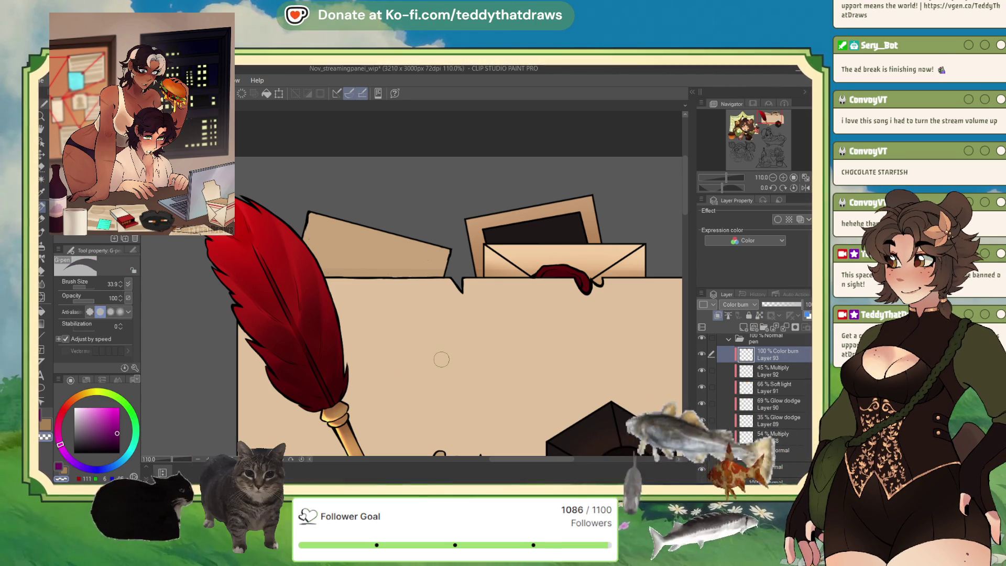
# Set Layer 93 to Multiply at 73% and soft-airbrush the feather darker toward its tip
pyautogui.click(787, 305)
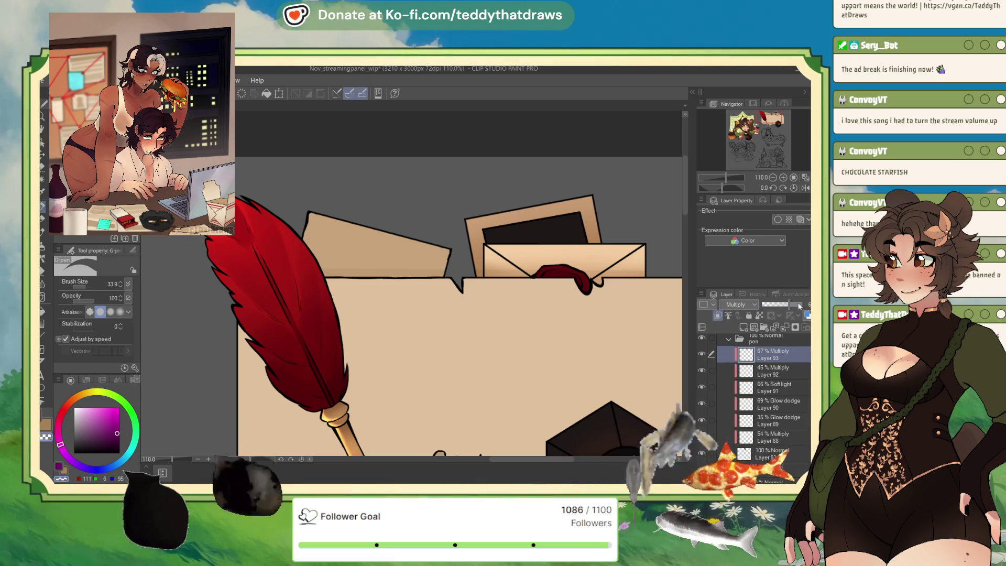
pyautogui.hotkey('ctrl', 'z')
pyautogui.hotkey('ctrl', 'z')
pyautogui.moveTo(800, 305); pyautogui.dragTo(792, 305)
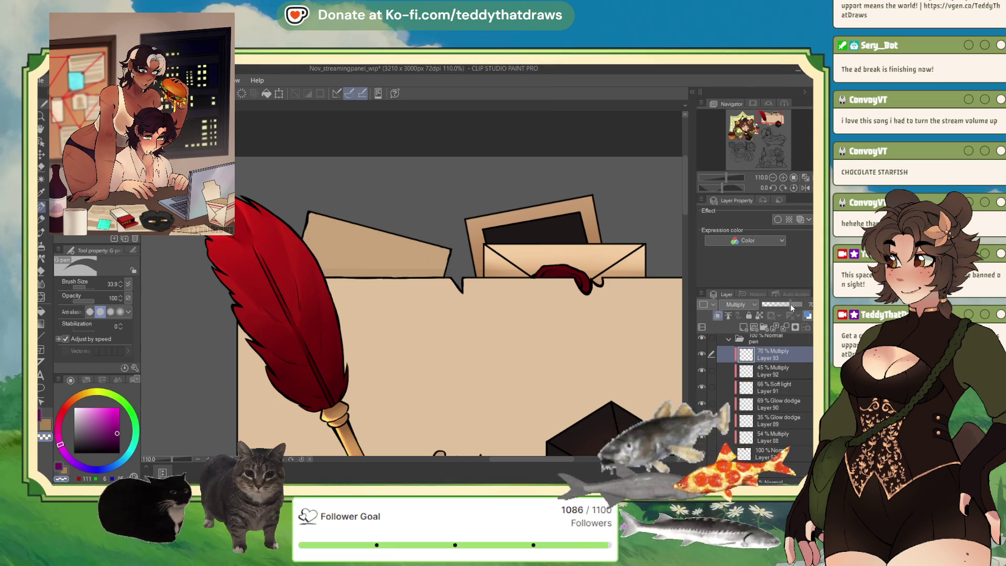
pyautogui.click(49, 269)
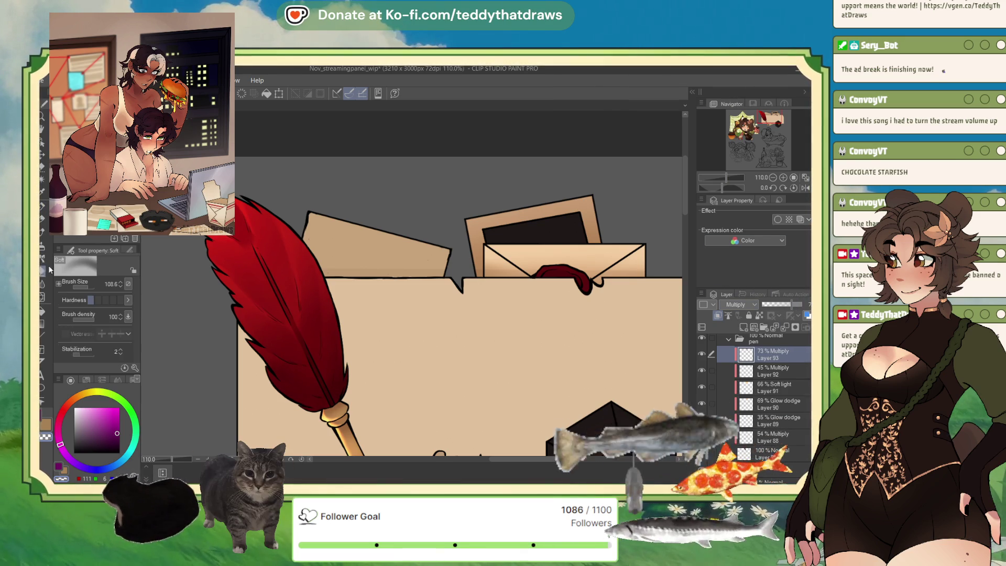
pyautogui.moveTo(262, 225)
pyautogui.mouseDown()
pyautogui.moveTo(294, 272)
pyautogui.moveTo(323, 392)
pyautogui.mouseUp()
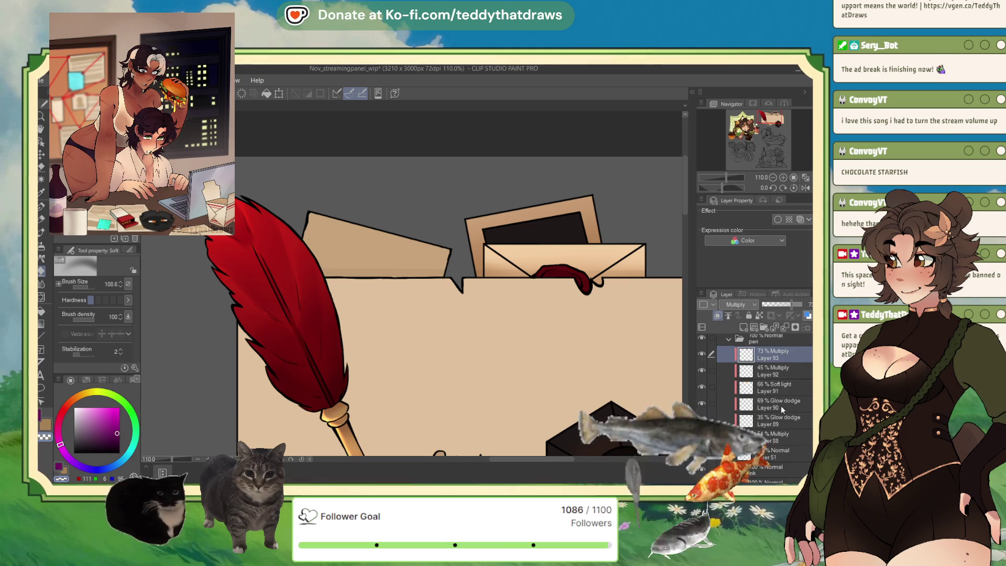
# Choose a near-black purple colour, checking Layers 92 and 91, then return to Layer 93
pyautogui.click(786, 376)
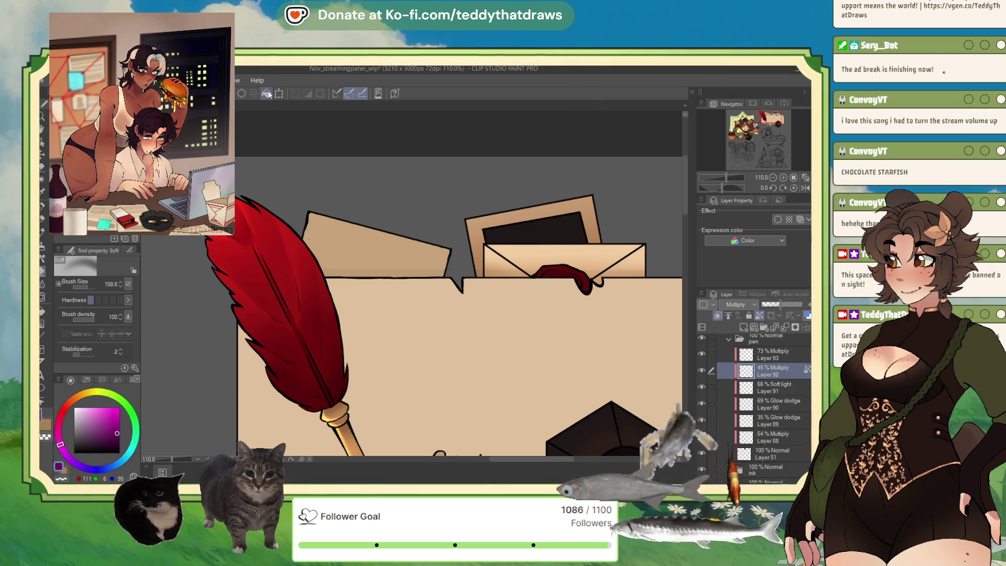
pyautogui.click(112, 419)
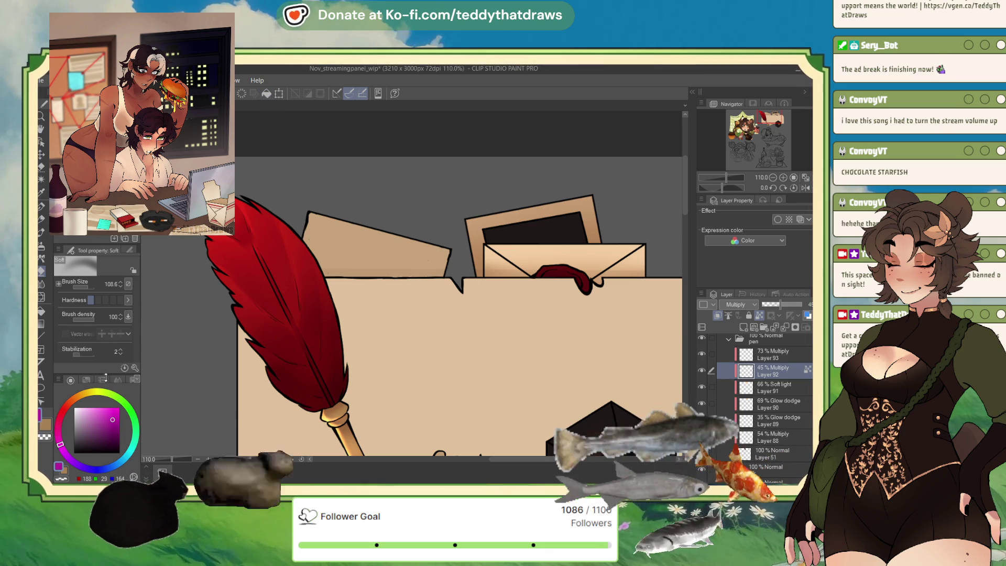
pyautogui.click(116, 430)
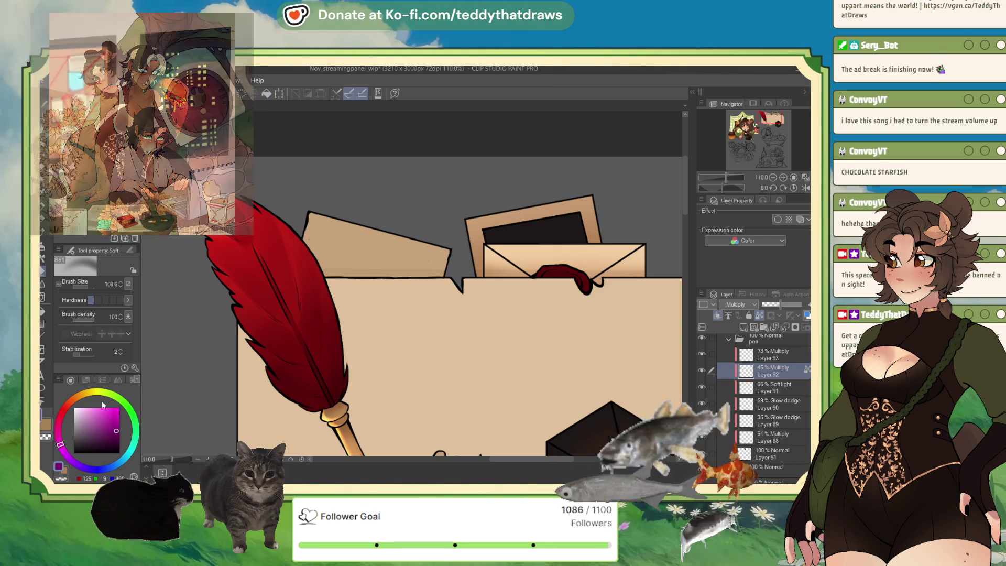
pyautogui.click(116, 441)
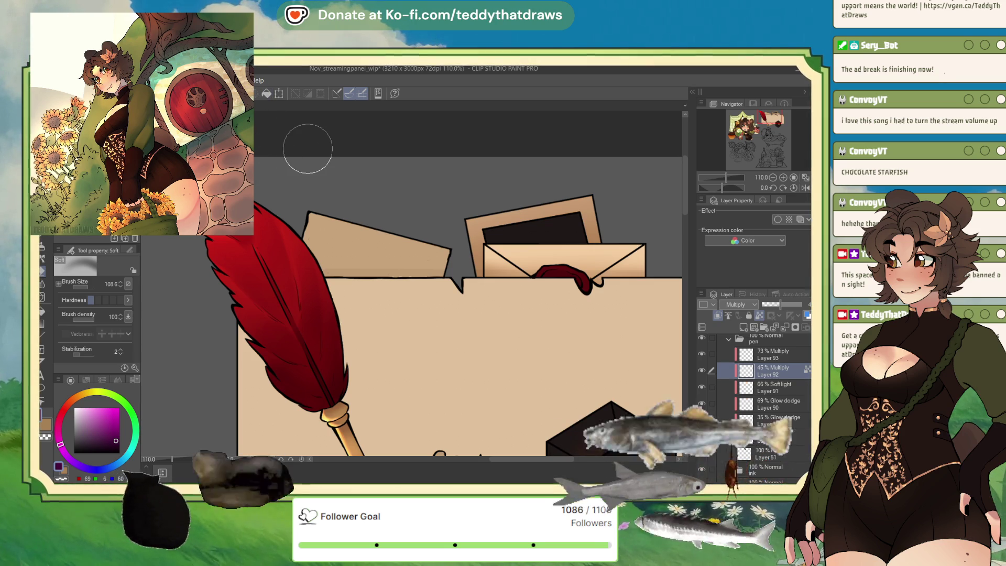
pyautogui.click(775, 388)
pyautogui.click(778, 353)
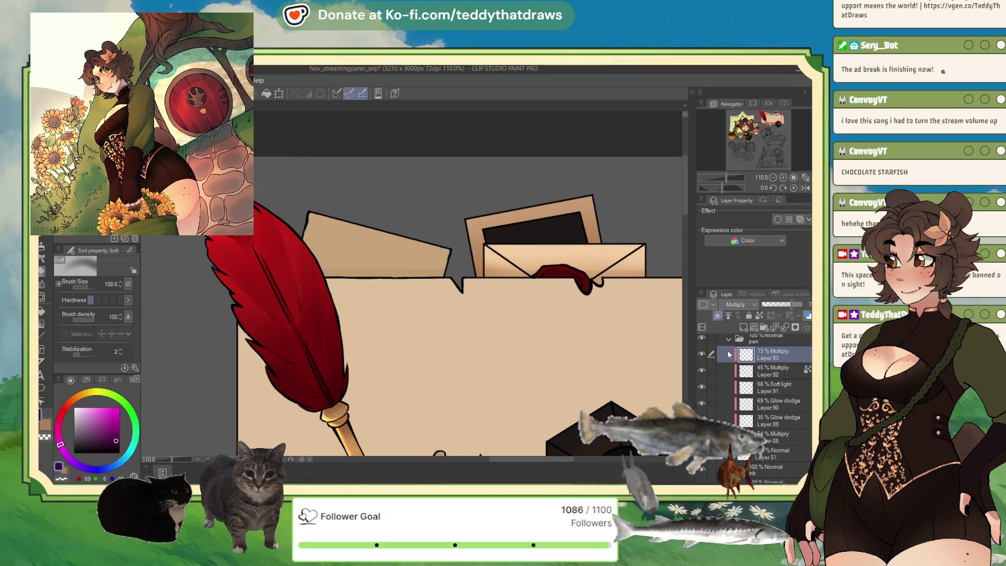
# Use the soft watercolour brush at size 15.6 and mirror the canvas view horizontally
pyautogui.press('p')
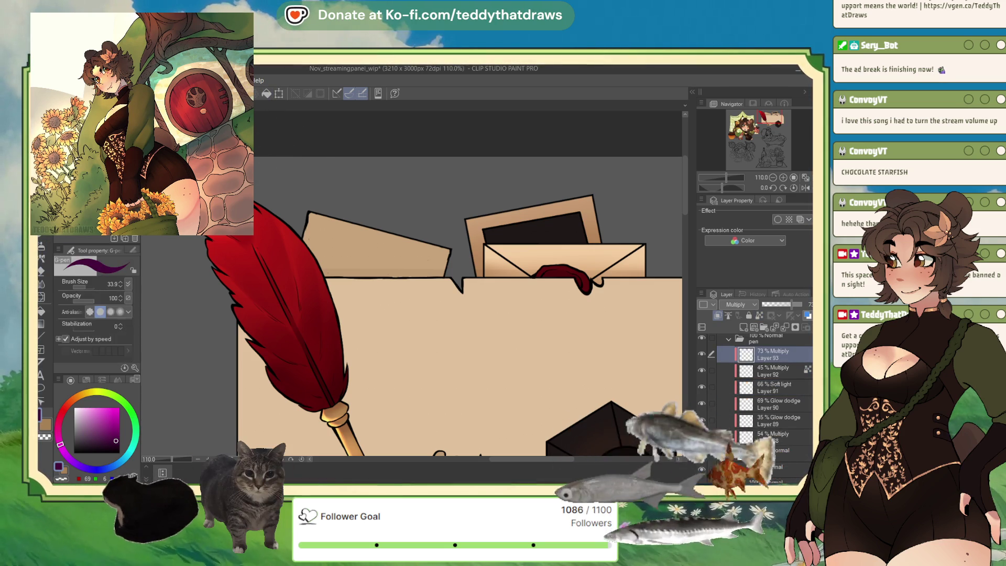
pyautogui.press('b')
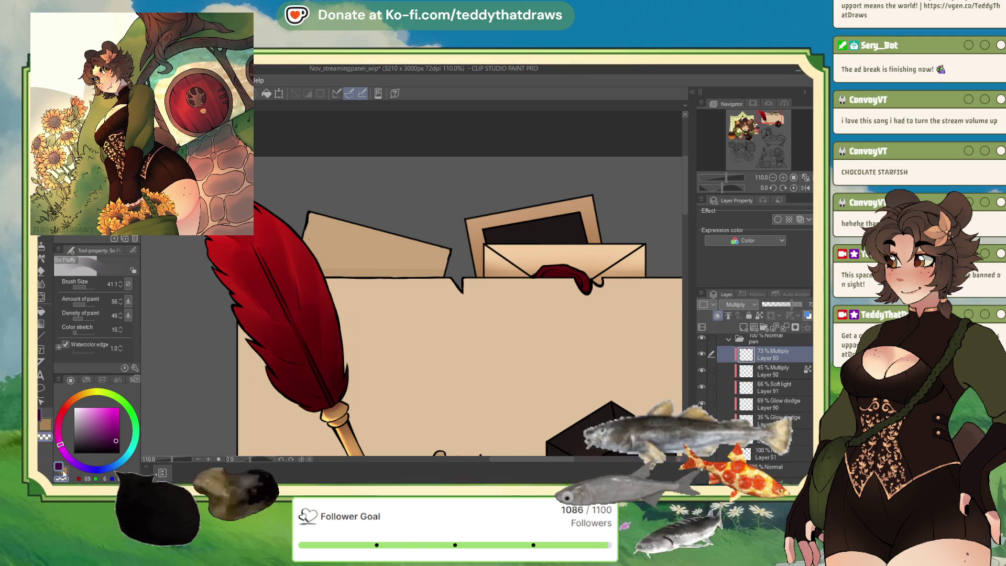
pyautogui.moveTo(89, 290); pyautogui.dragTo(86, 285)
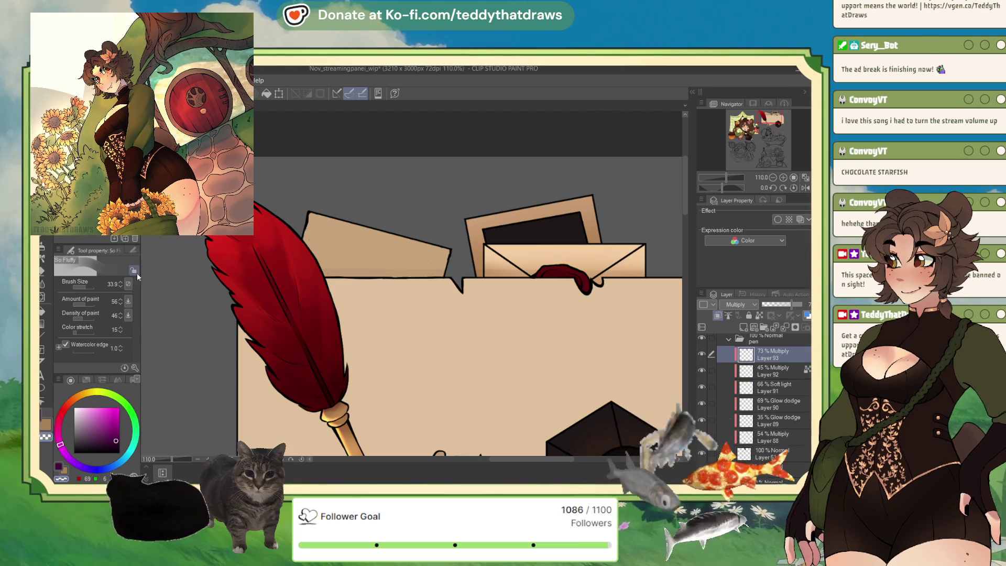
pyautogui.click(83, 288)
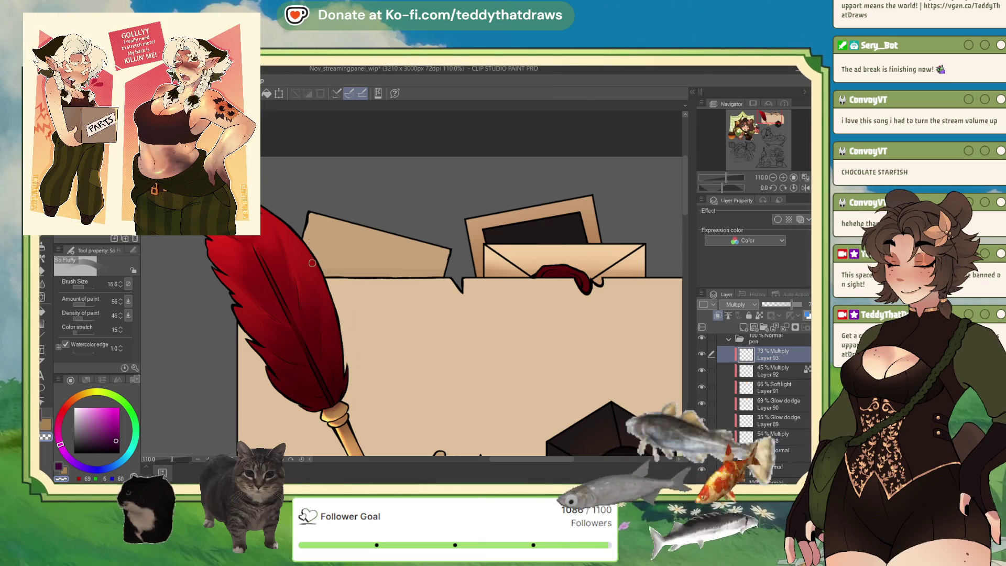
pyautogui.click(804, 187)
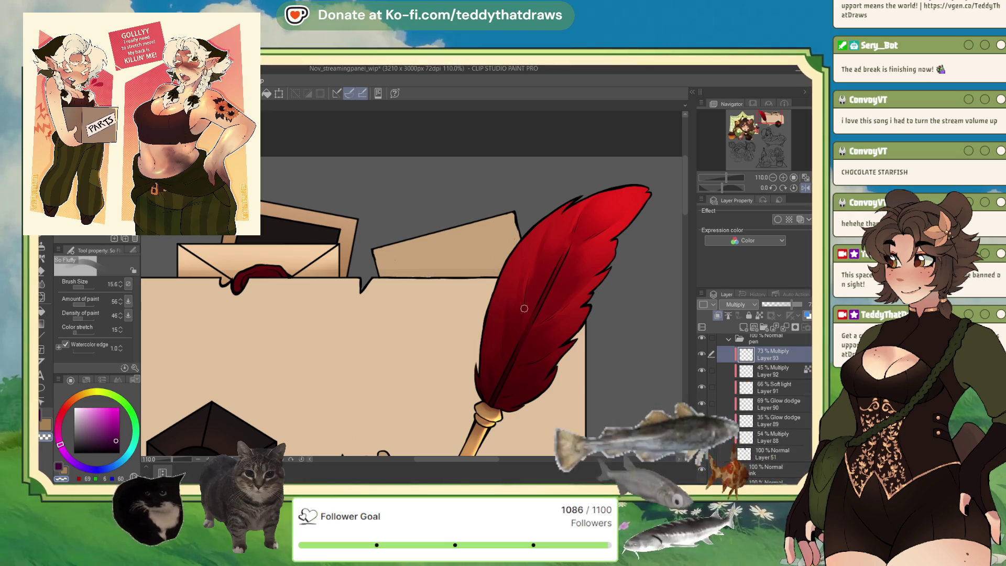
# Flip the canvas view back to normal orientation
pyautogui.click(806, 188)
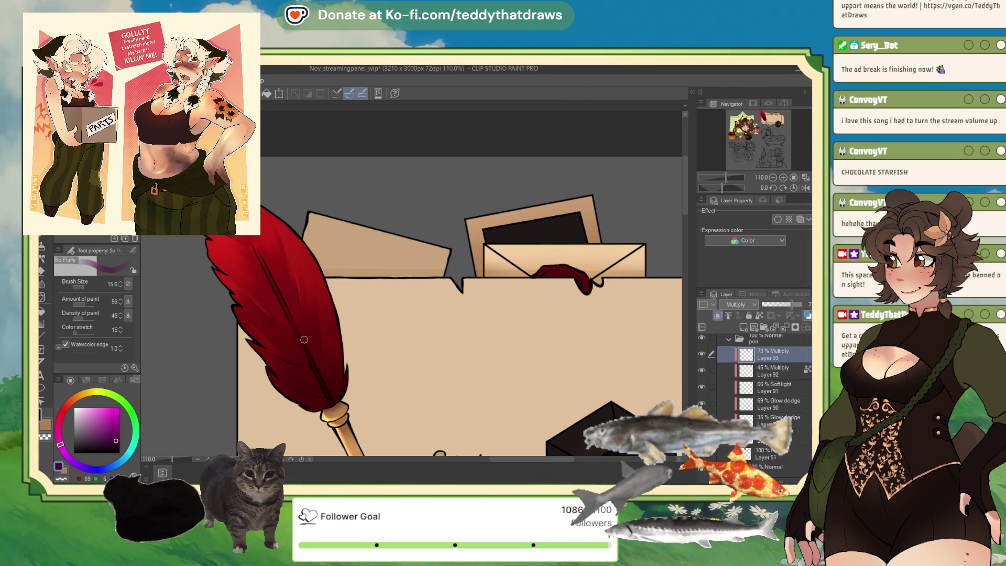
pyautogui.scroll(-3, 313, 347)
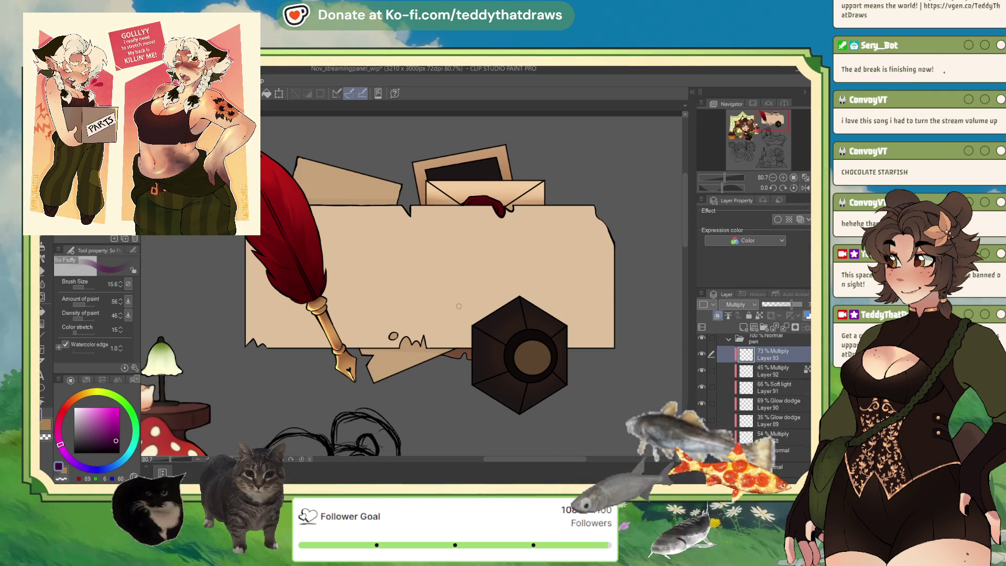
# Switch to the G-pen and settle on a dark magenta-red drawing colour
pyautogui.press('p')
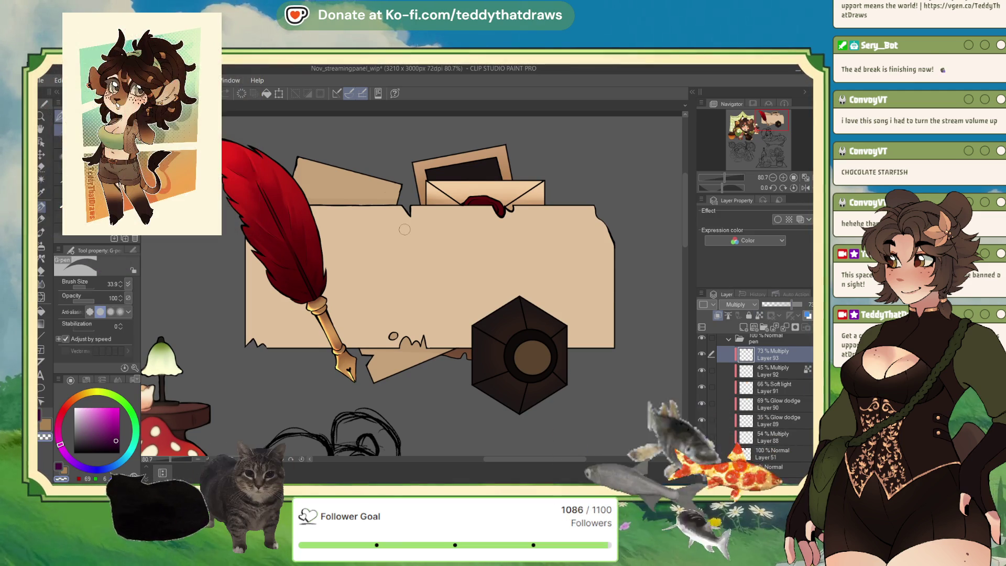
pyautogui.scroll(3, 316, 260)
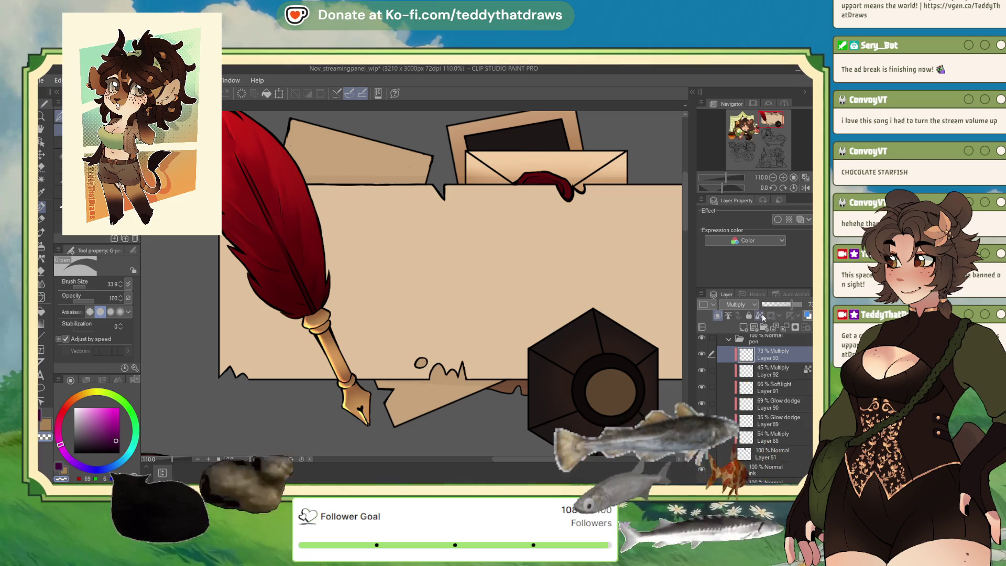
pyautogui.click(99, 415)
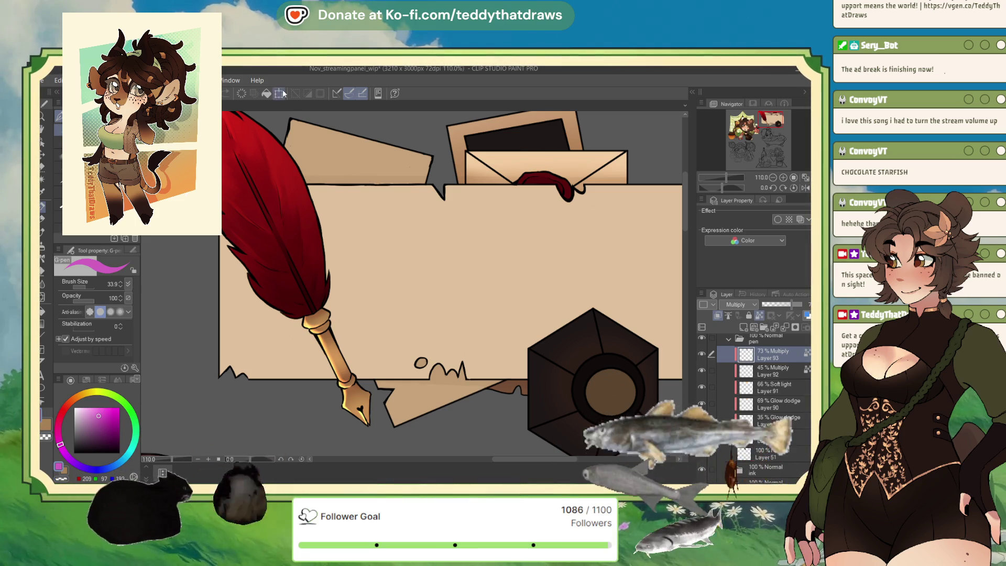
pyautogui.scroll(-2, 368, 225)
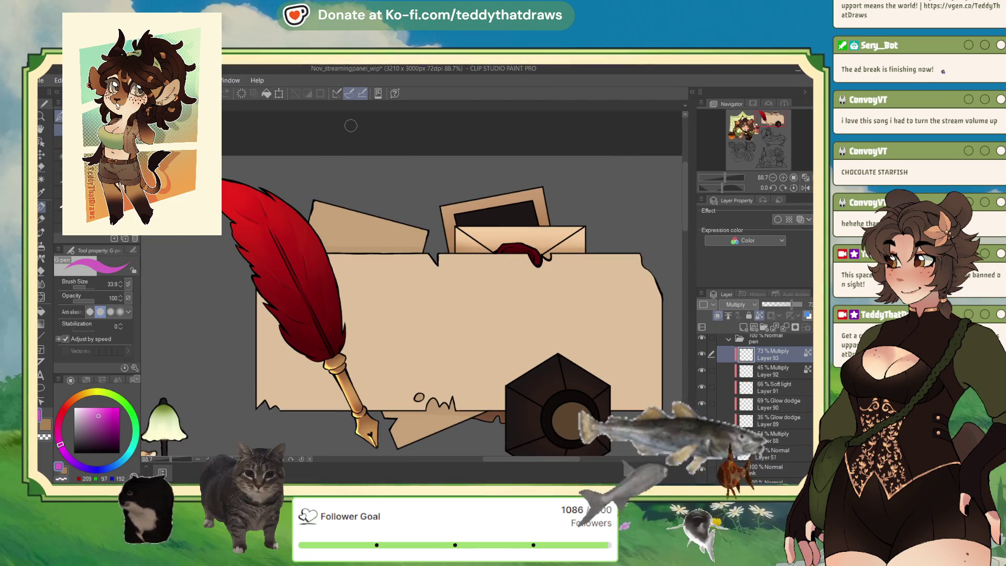
pyautogui.click(61, 414)
pyautogui.click(109, 419)
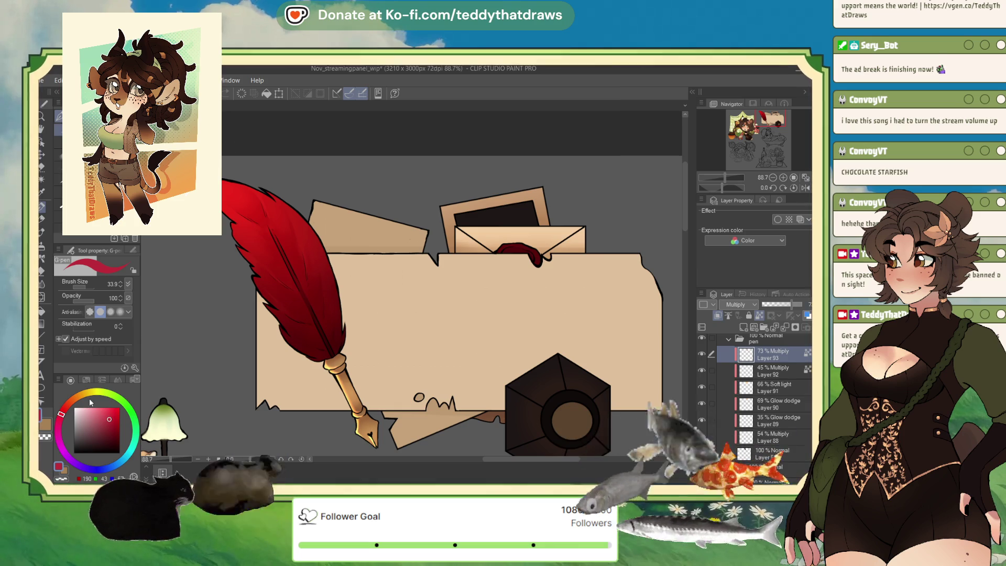
pyautogui.click(58, 439)
pyautogui.click(103, 428)
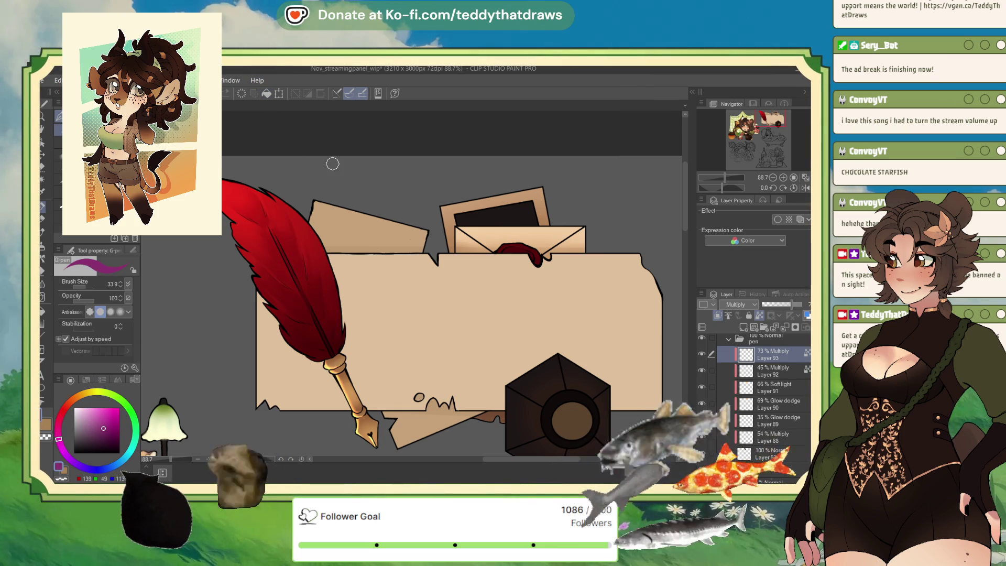
# Set Layer 93's opacity to 76% and add a new raster layer above it
pyautogui.click(786, 305)
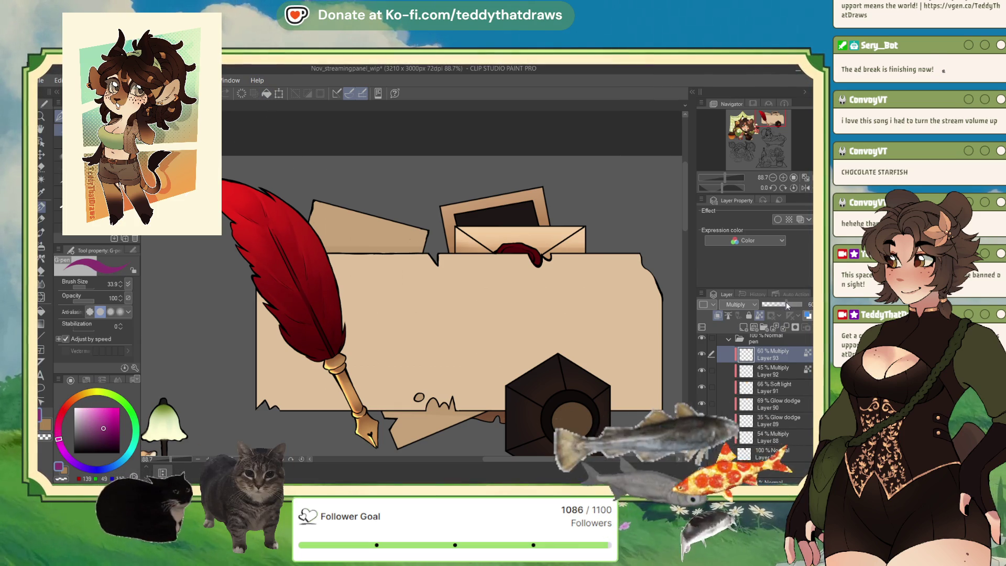
pyautogui.click(791, 305)
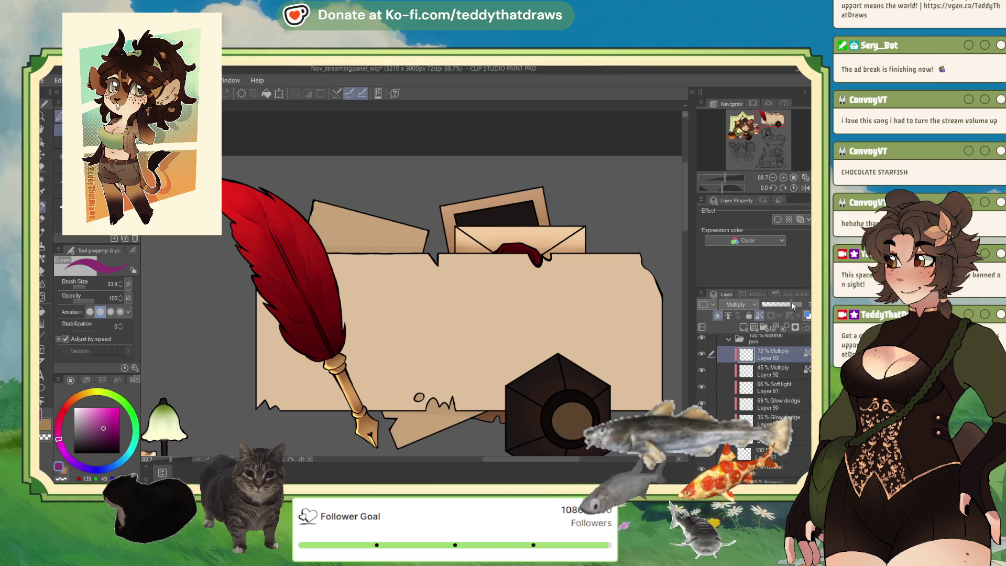
pyautogui.click(793, 304)
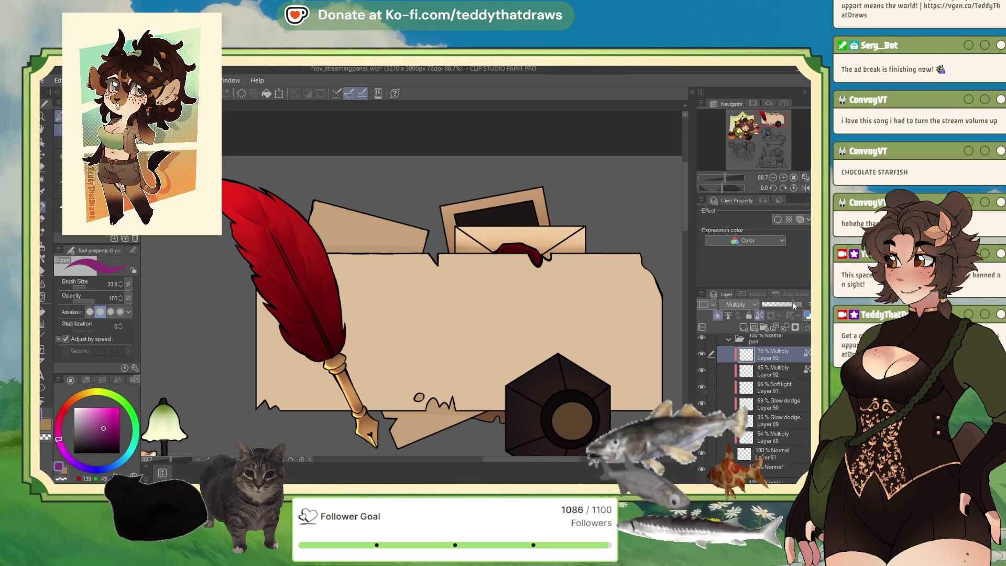
pyautogui.click(743, 326)
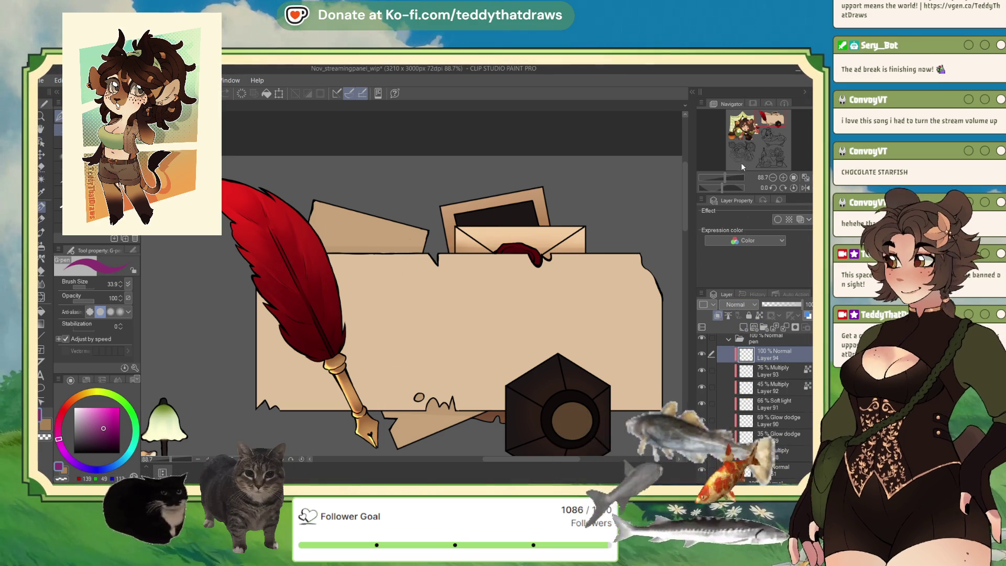
# Set Layer 94 to Glow dodge and paint a warm orange glow over the quill with an enlarged Soft airbrush
pyautogui.hotkey('shift', 'alt', 'd')
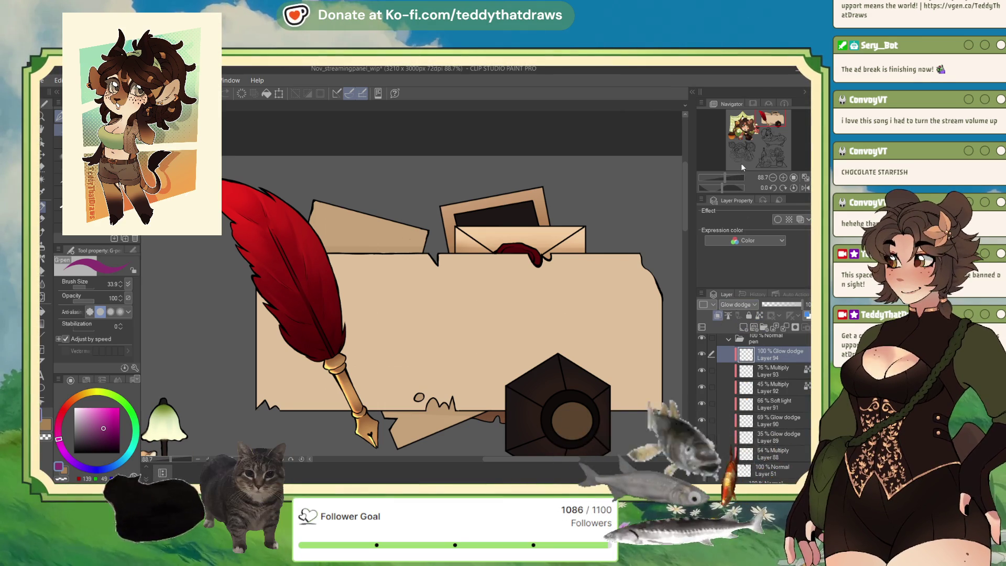
pyautogui.click(41, 245)
pyautogui.click(76, 397)
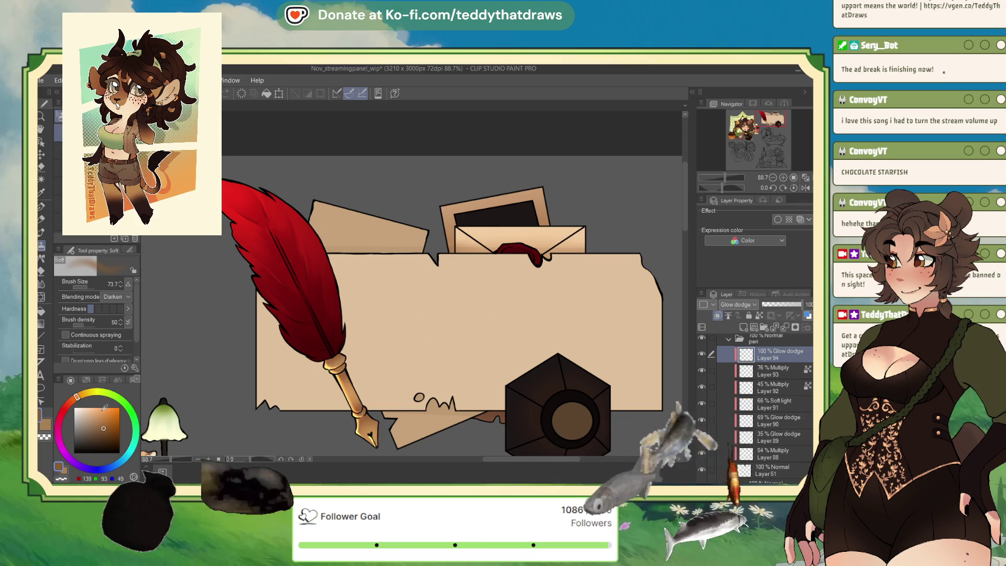
pyautogui.moveTo(76, 287); pyautogui.dragTo(81, 286)
pyautogui.moveTo(335, 361)
pyautogui.mouseDown()
pyautogui.moveTo(346, 377)
pyautogui.moveTo(335, 367)
pyautogui.moveTo(343, 348)
pyautogui.moveTo(378, 352)
pyautogui.mouseUp()
# Erase some glow along the quill shaft and fade Layer 94 to about 20% opacity
pyautogui.click(775, 304)
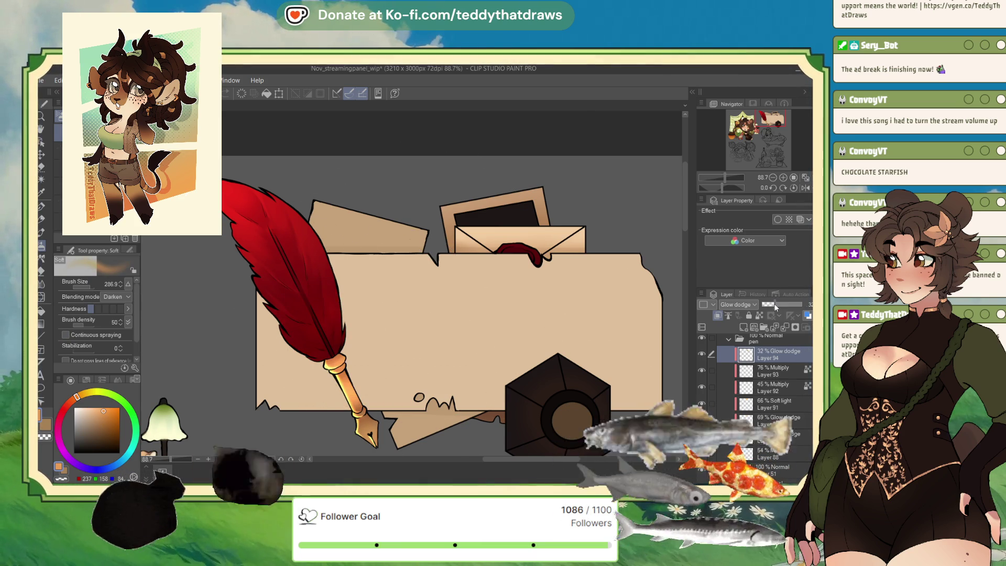
pyautogui.click(62, 479)
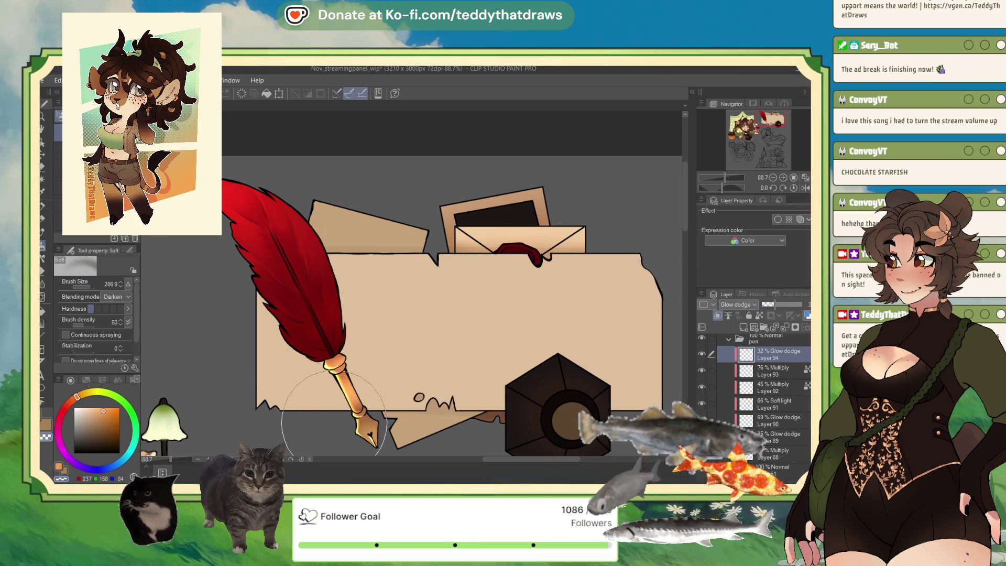
pyautogui.moveTo(334, 413); pyautogui.dragTo(360, 404)
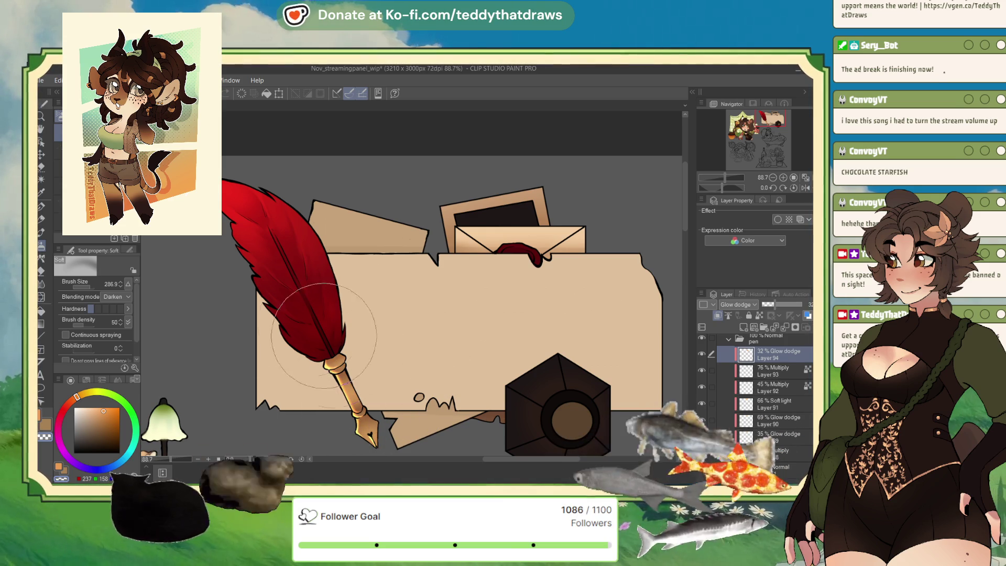
pyautogui.press('c')
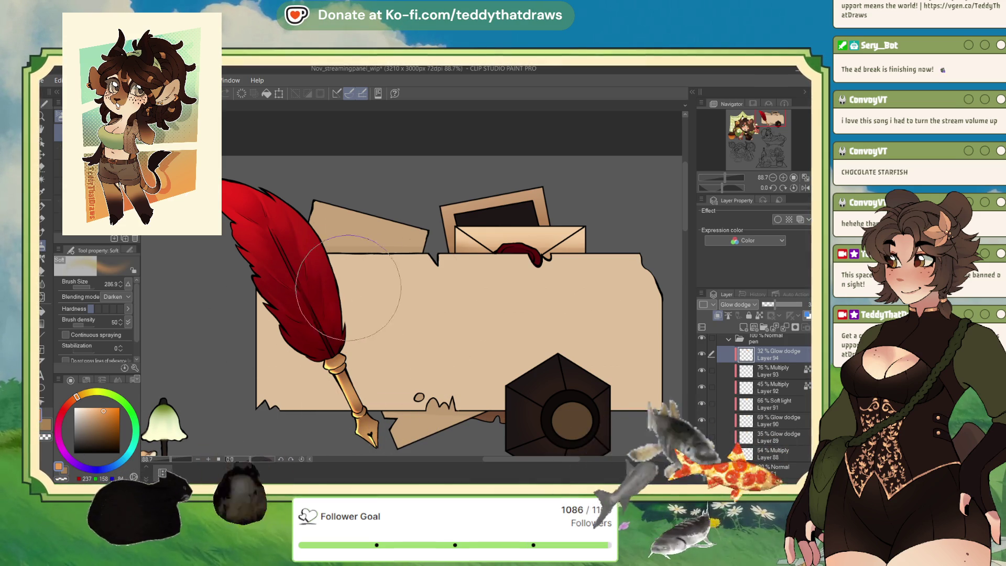
pyautogui.moveTo(774, 306); pyautogui.dragTo(779, 308)
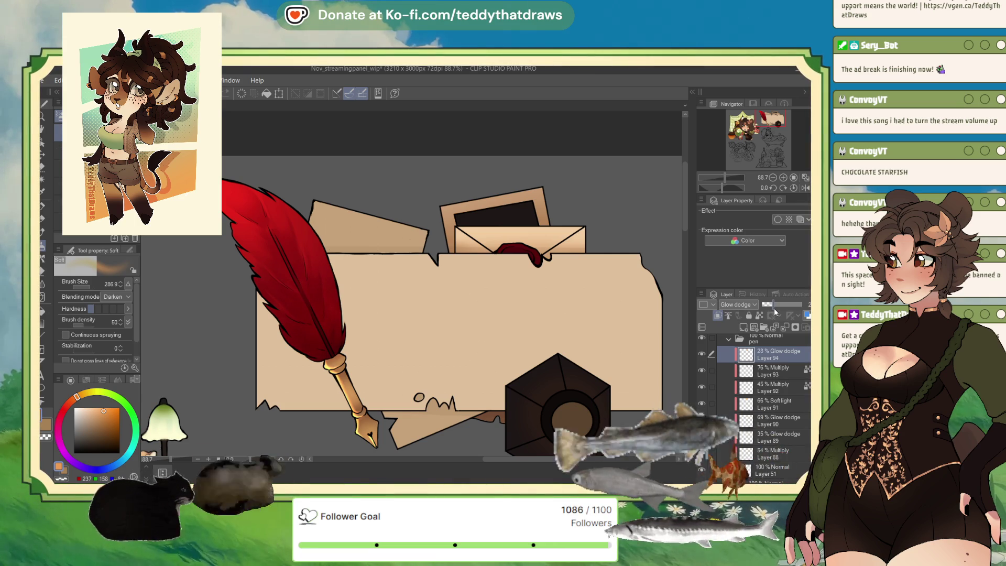
pyautogui.scroll(-2, 360, 225)
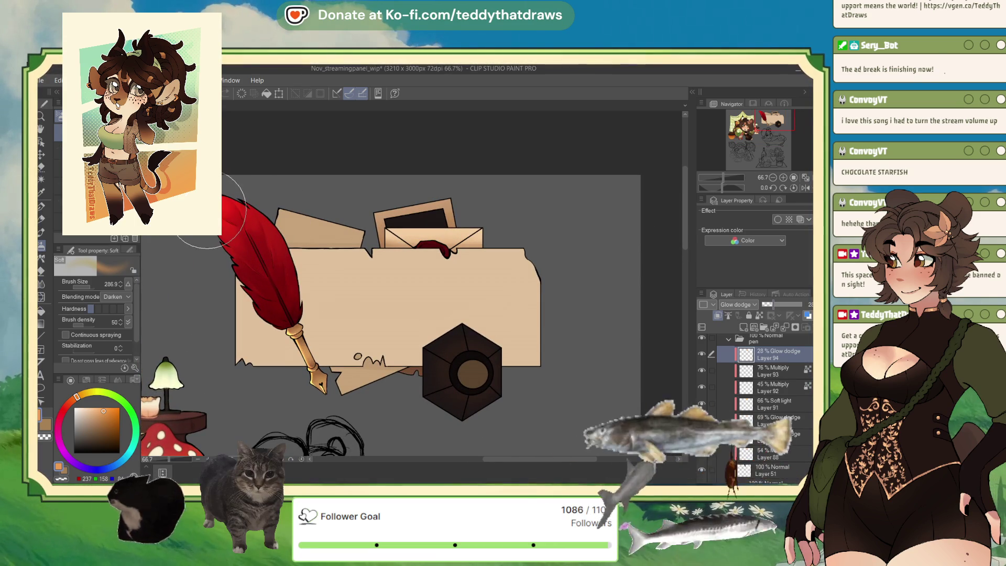
pyautogui.scroll(-3, 225, 178)
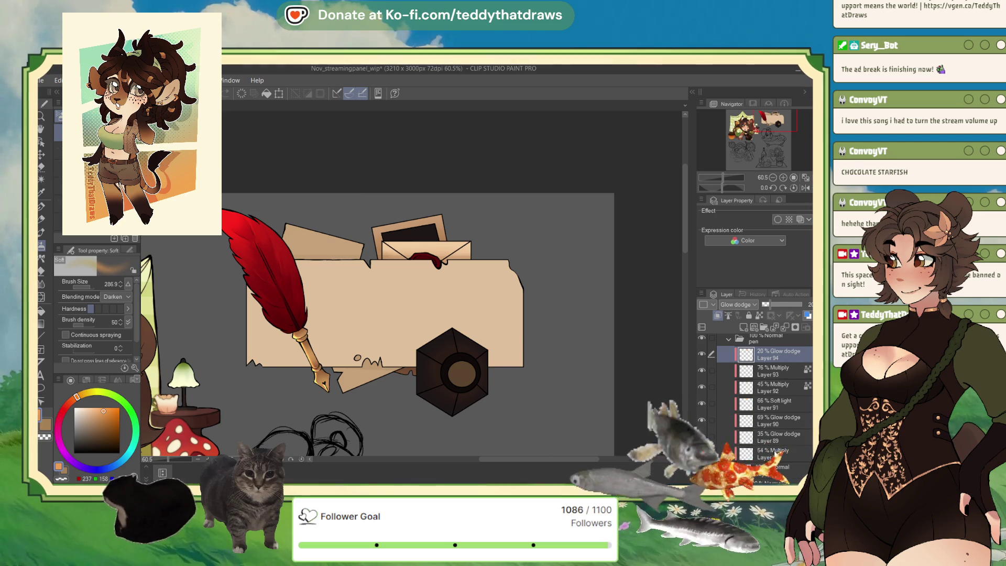
pyautogui.click(776, 453)
# Merge Layers 88 through 94 down one by one into Layer 51
pyautogui.press('Delete')
pyautogui.click(777, 439)
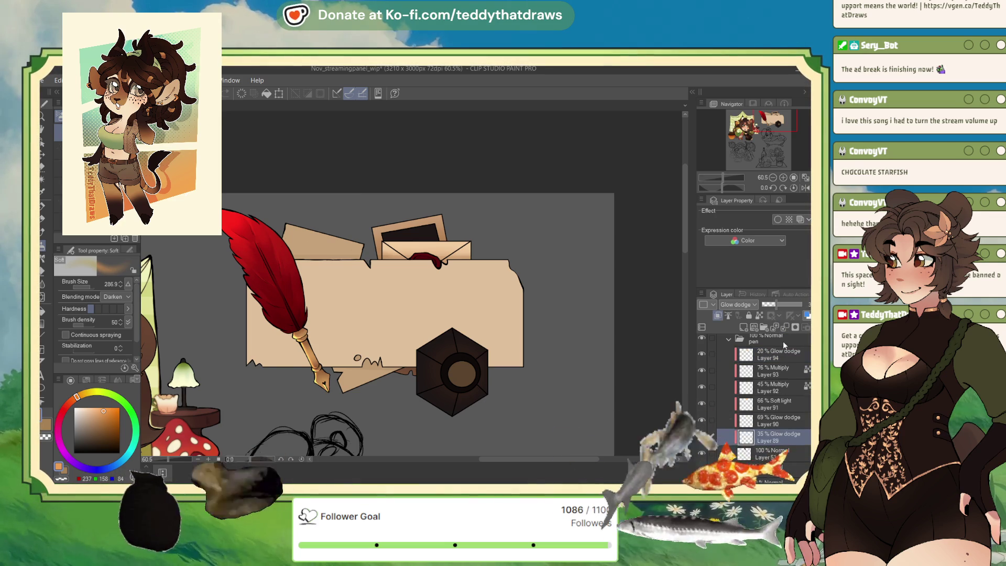
pyautogui.click(781, 330)
pyautogui.click(781, 330)
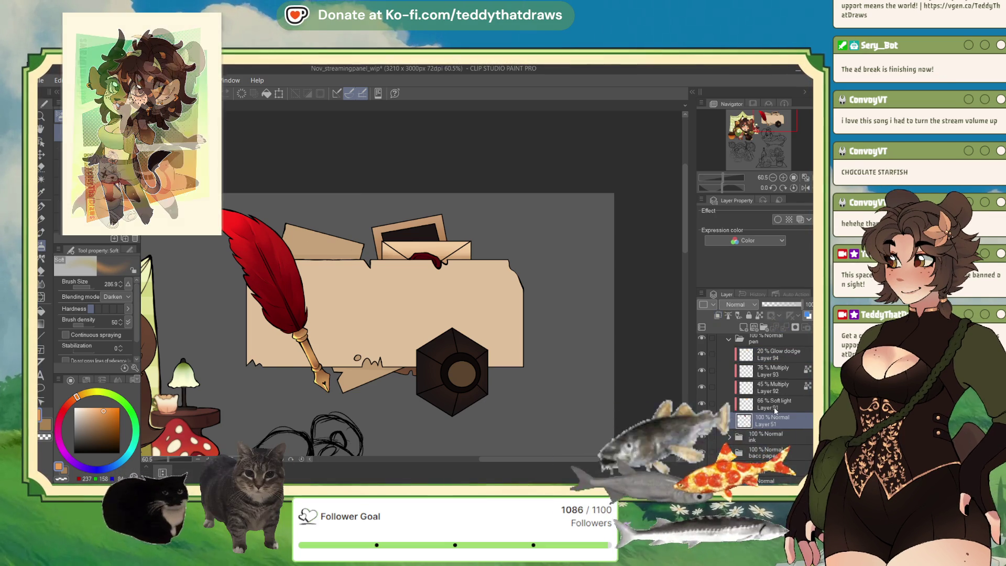
pyautogui.click(780, 330)
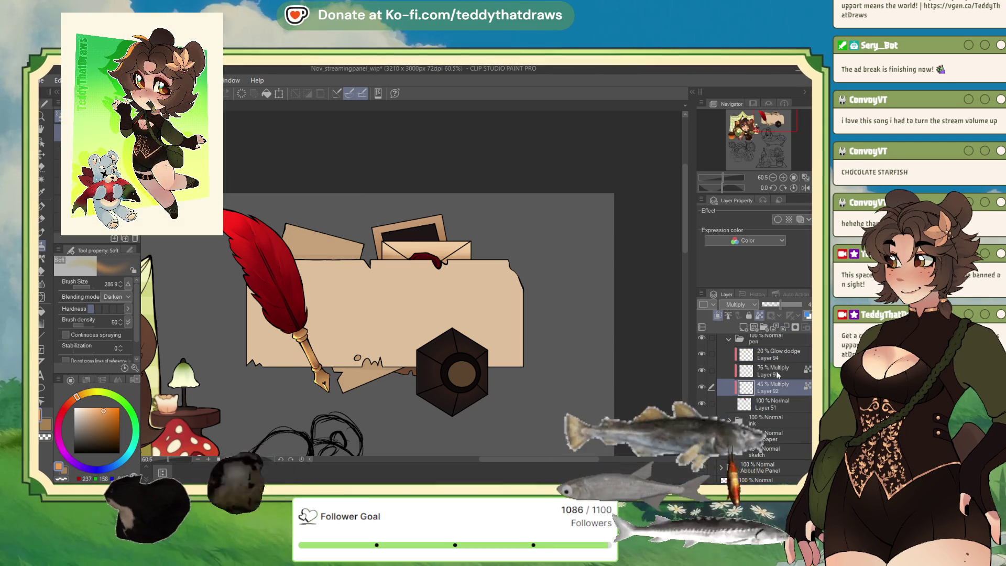
pyautogui.click(784, 329)
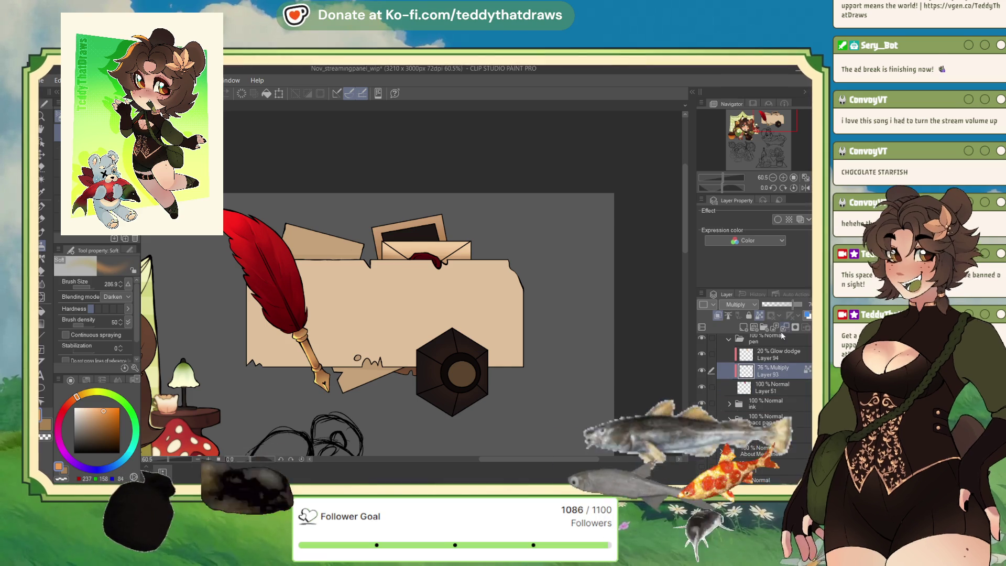
pyautogui.click(782, 328)
pyautogui.click(781, 329)
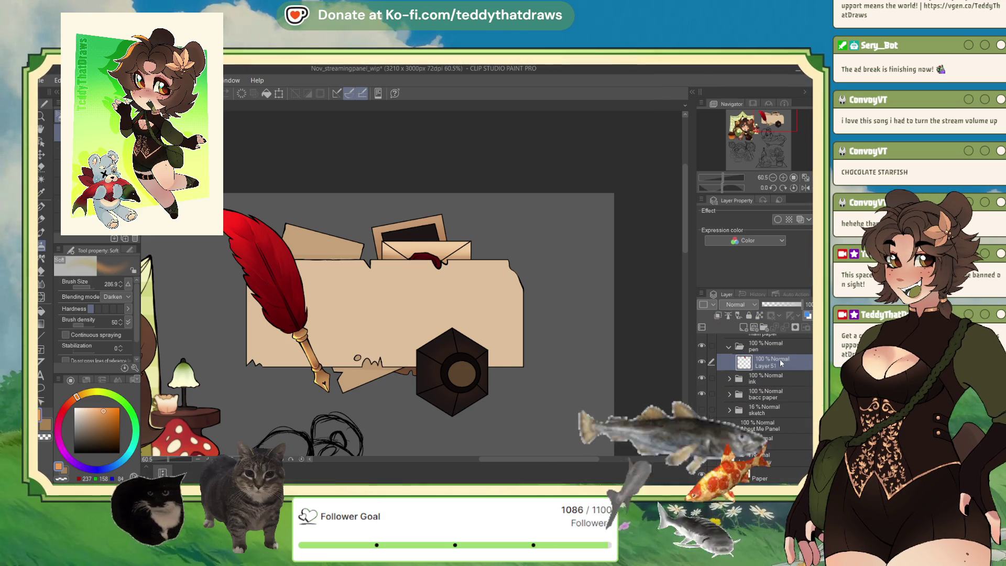
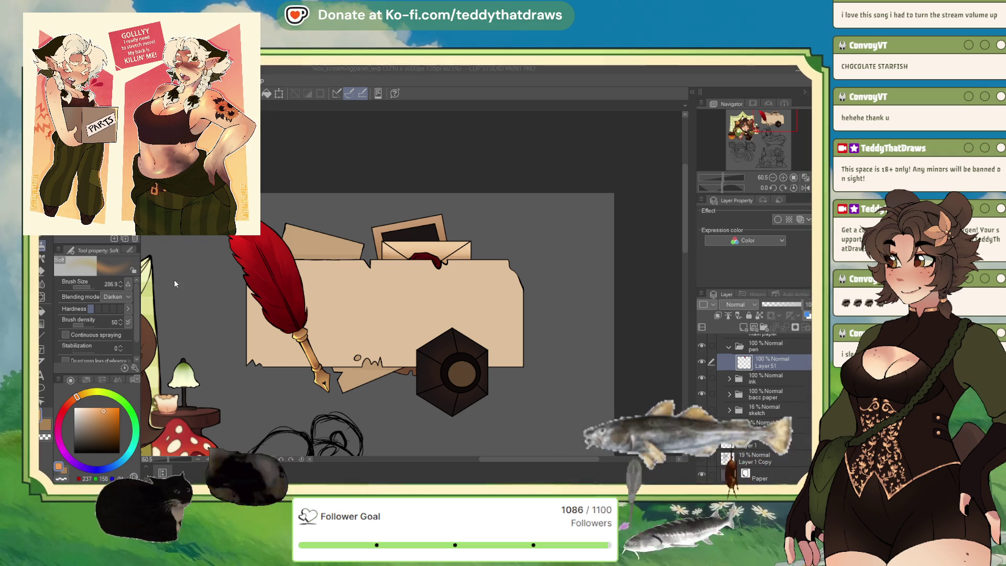
# Switch to the WorriedCreatureRefpage reference sheet and select the tail and naked folders
pyautogui.click(236, 105)
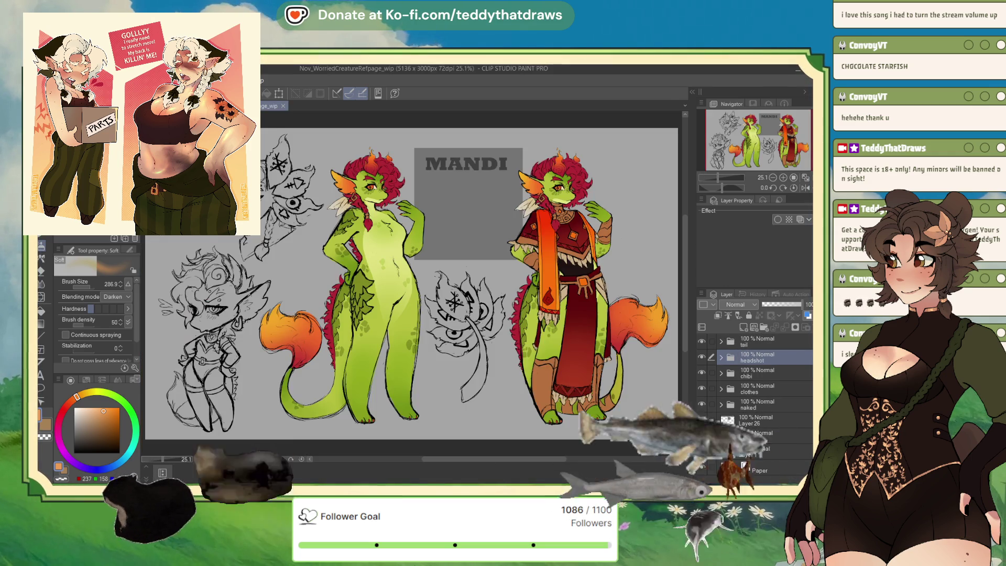
pyautogui.scroll(2, 461, 216)
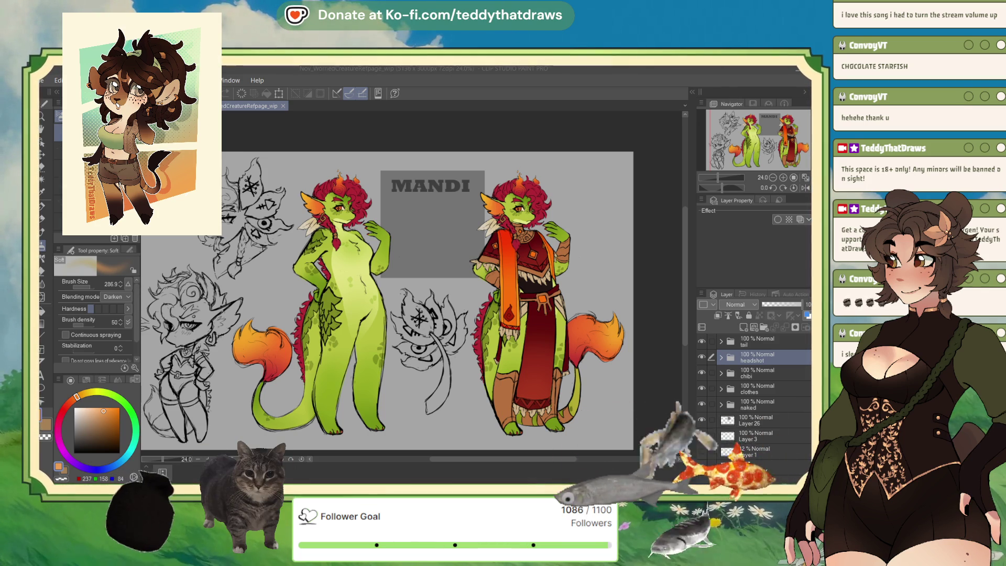
pyautogui.click(757, 341)
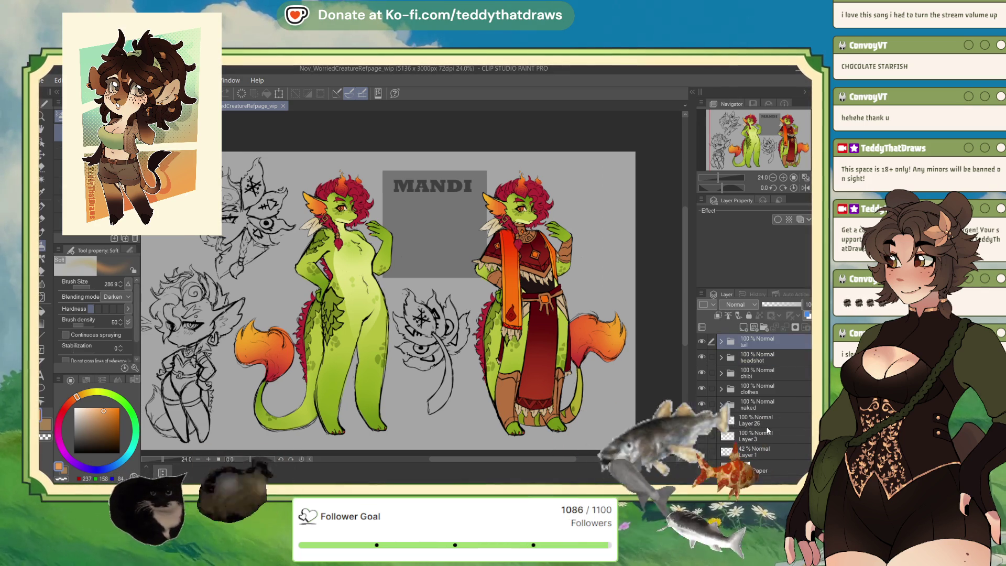
pyautogui.click(751, 406)
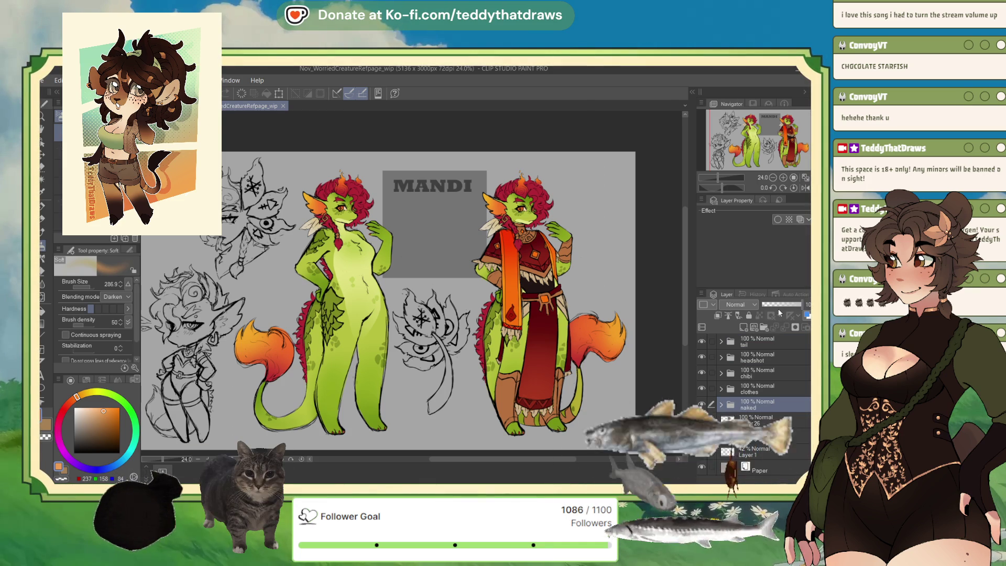
# Group tail, headshot, chibi, clothes and naked into a new Folder 1 faded to 19% opacity
pyautogui.click(764, 327)
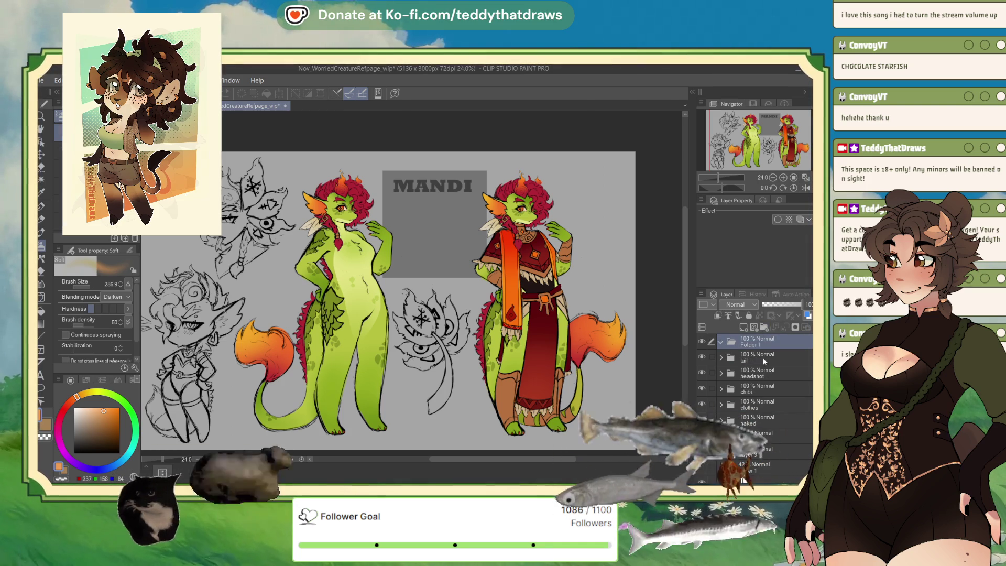
pyautogui.click(764, 361)
pyautogui.keyDown('shift'); pyautogui.click(764, 373); pyautogui.keyUp('shift')
pyautogui.moveTo(764, 373); pyautogui.dragTo(760, 341)
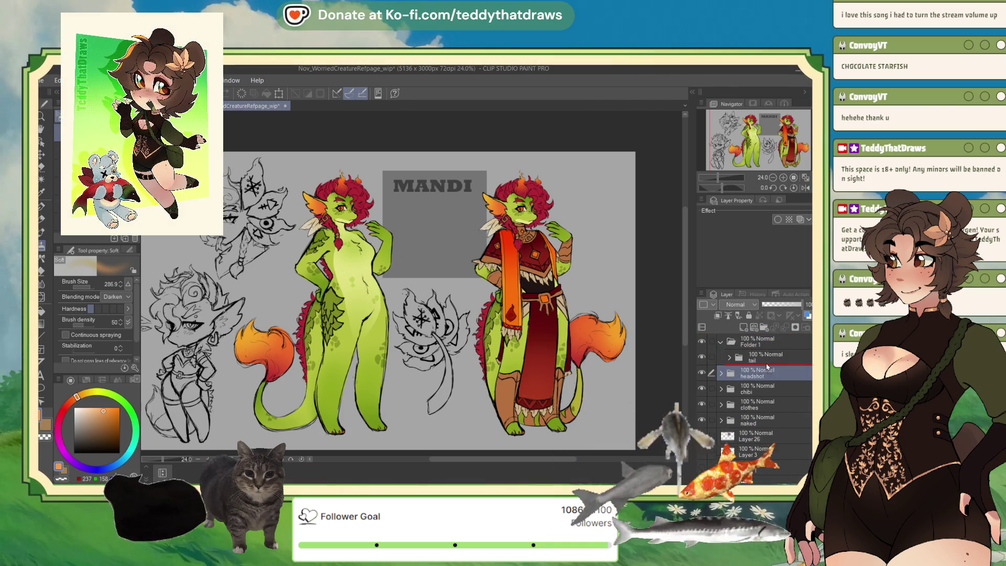
pyautogui.click(768, 392)
pyautogui.keyDown('shift'); pyautogui.click(765, 404); pyautogui.keyUp('shift')
pyautogui.moveTo(765, 405); pyautogui.dragTo(760, 341)
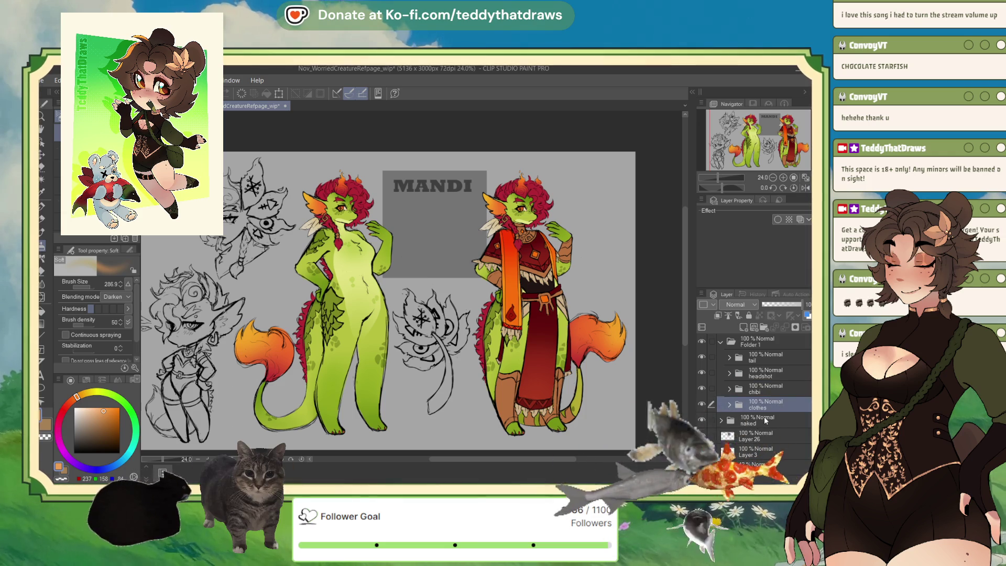
pyautogui.moveTo(765, 420); pyautogui.dragTo(760, 342)
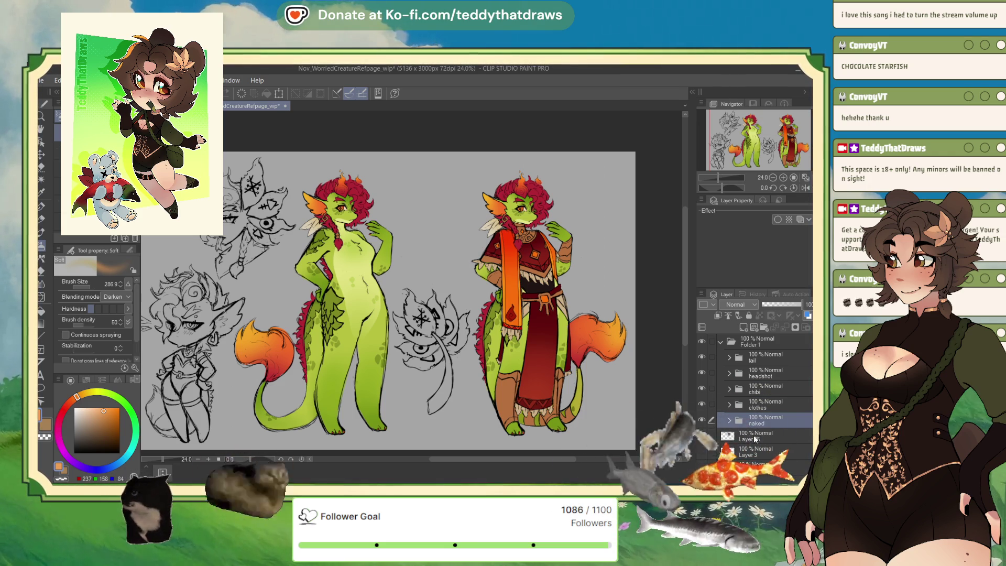
pyautogui.click(760, 342)
pyautogui.click(768, 304)
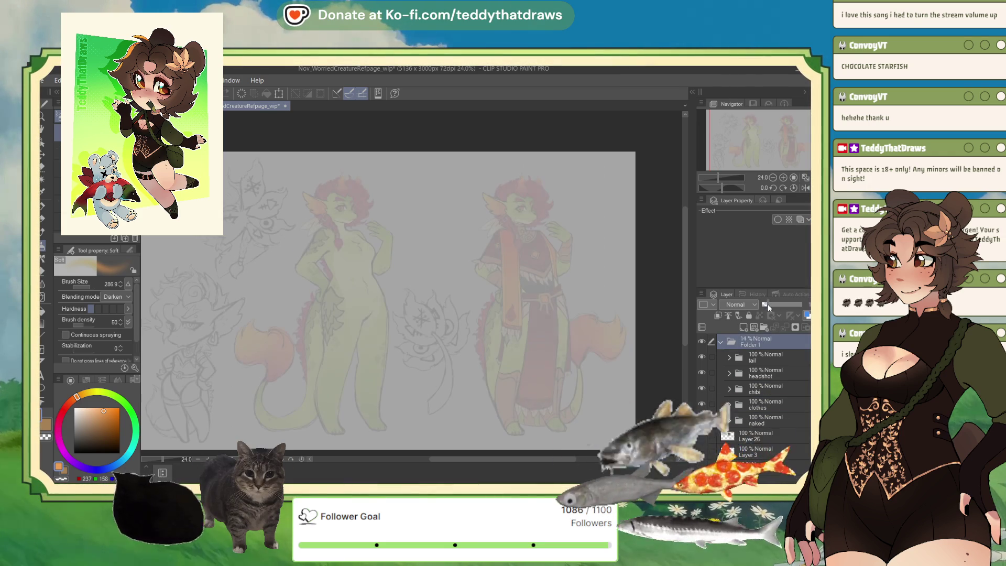
pyautogui.moveTo(768, 304); pyautogui.dragTo(770, 304)
# Add a 'lines' folder holding a 'No Clothes' subfolder with a new raster layer
pyautogui.click(763, 327)
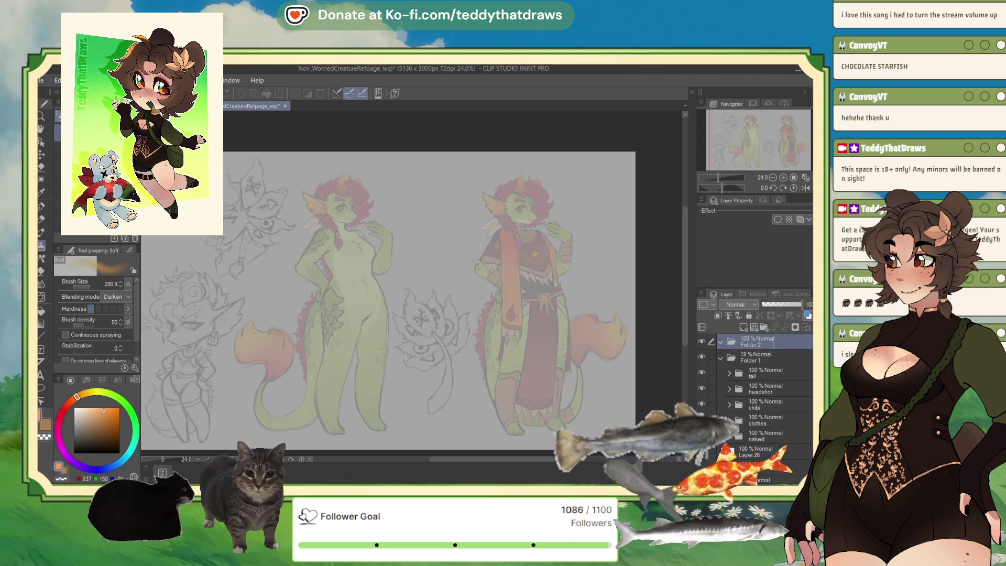
pyautogui.doubleClick(755, 344)
pyautogui.write('lines')
pyautogui.press('Return')
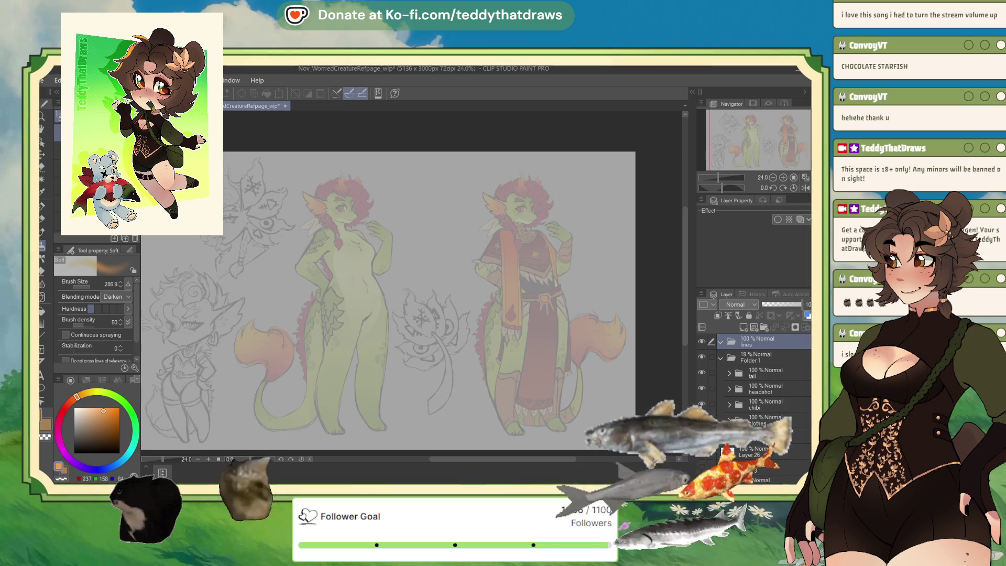
pyautogui.click(720, 357)
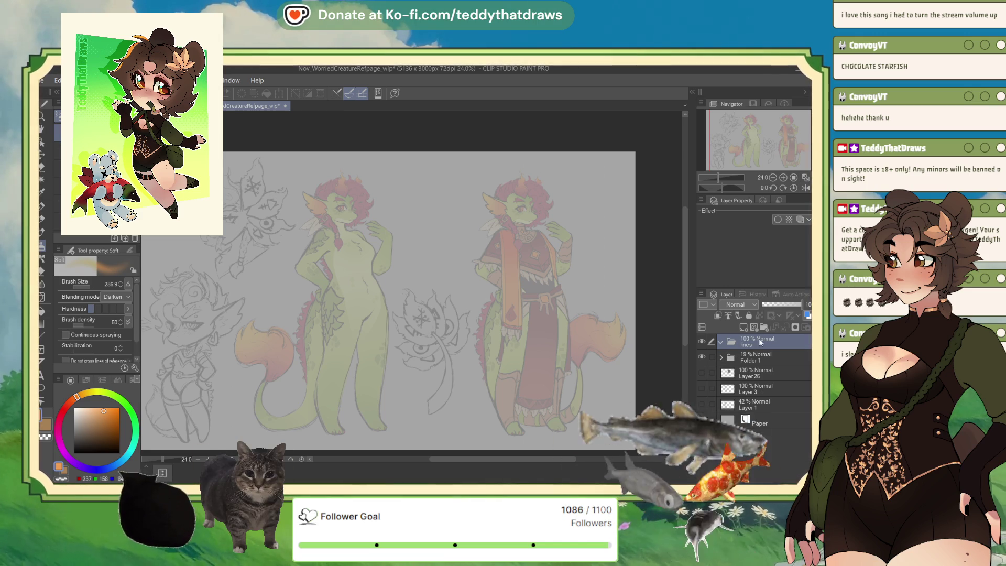
pyautogui.click(764, 326)
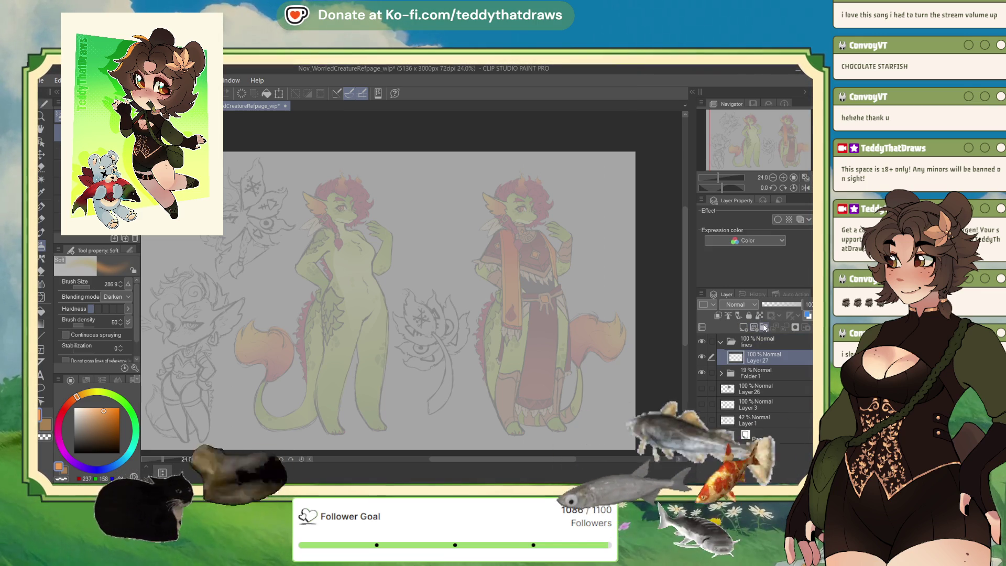
pyautogui.click(764, 327)
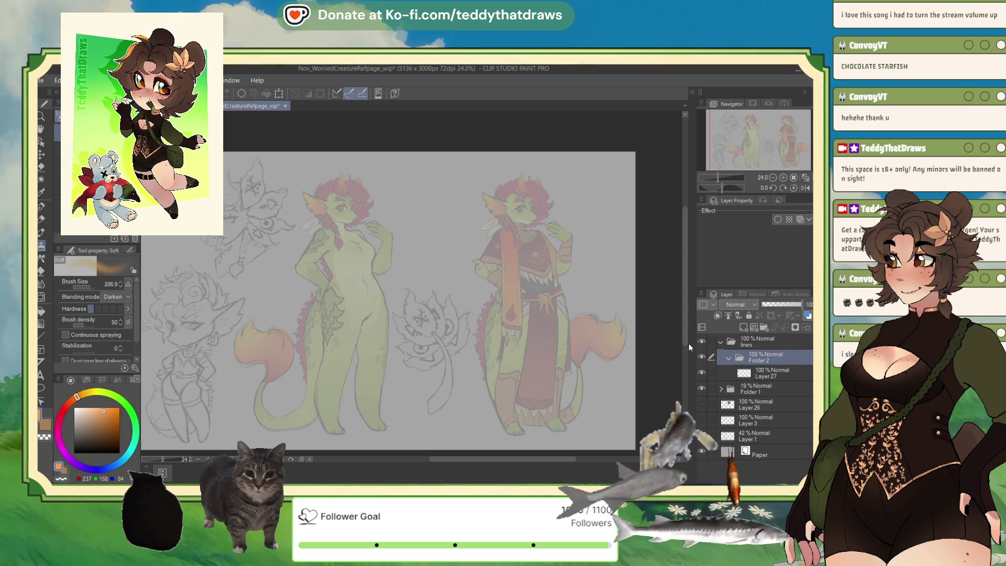
pyautogui.write('No Clothes')
pyautogui.press('Return')
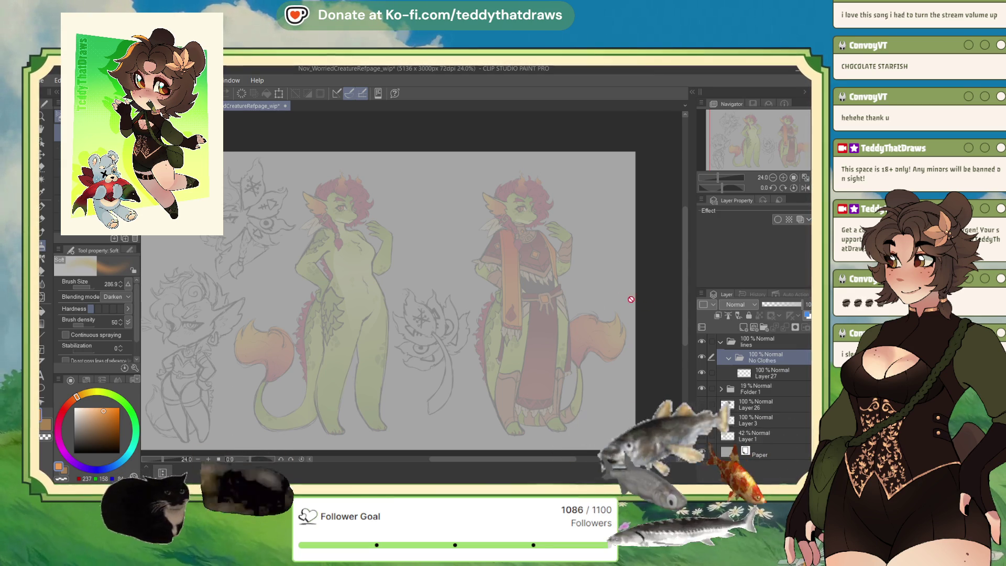
pyautogui.scroll(5, 417, 249)
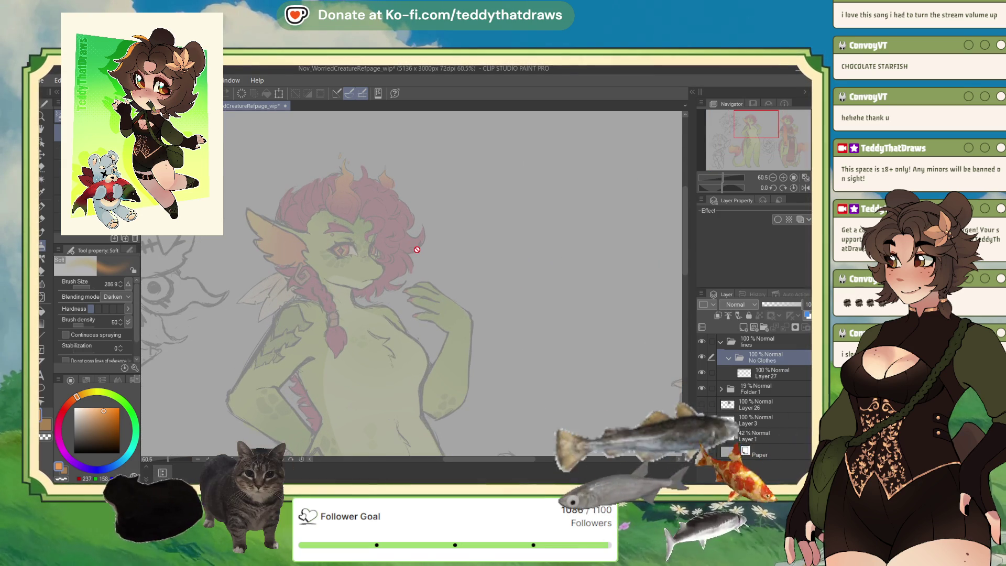
# Rename Layer 27 to 'lineart' and set up the G-pen with black ink at size 23
pyautogui.click(734, 373)
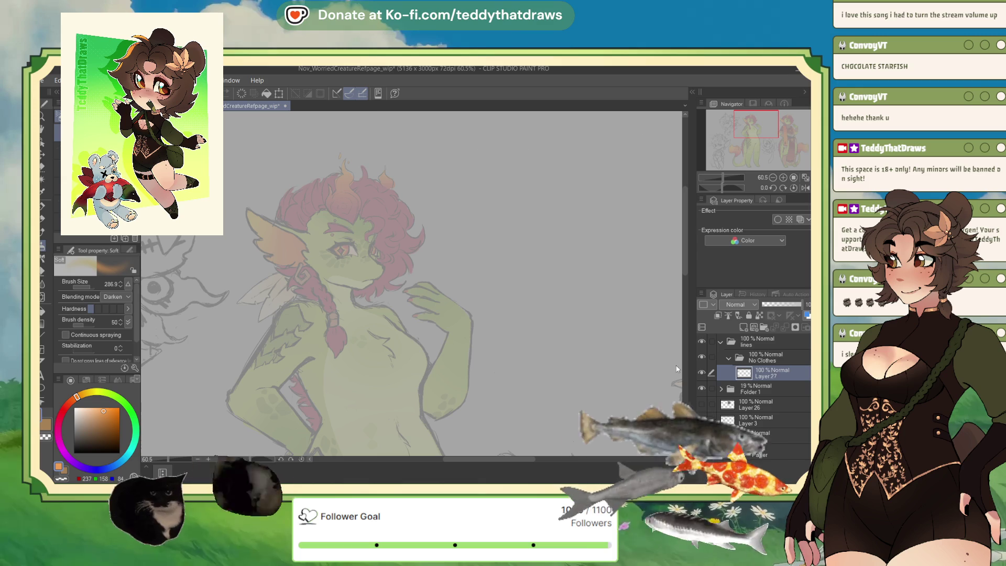
pyautogui.doubleClick(766, 376)
pyautogui.write('lineart')
pyautogui.press('Return')
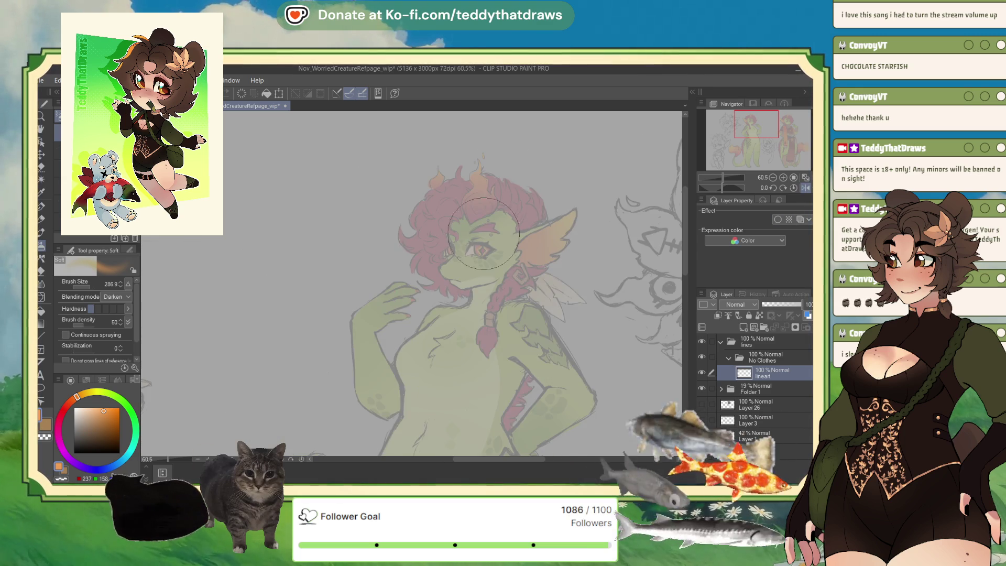
pyautogui.scroll(4, 471, 252)
pyautogui.click(42, 207)
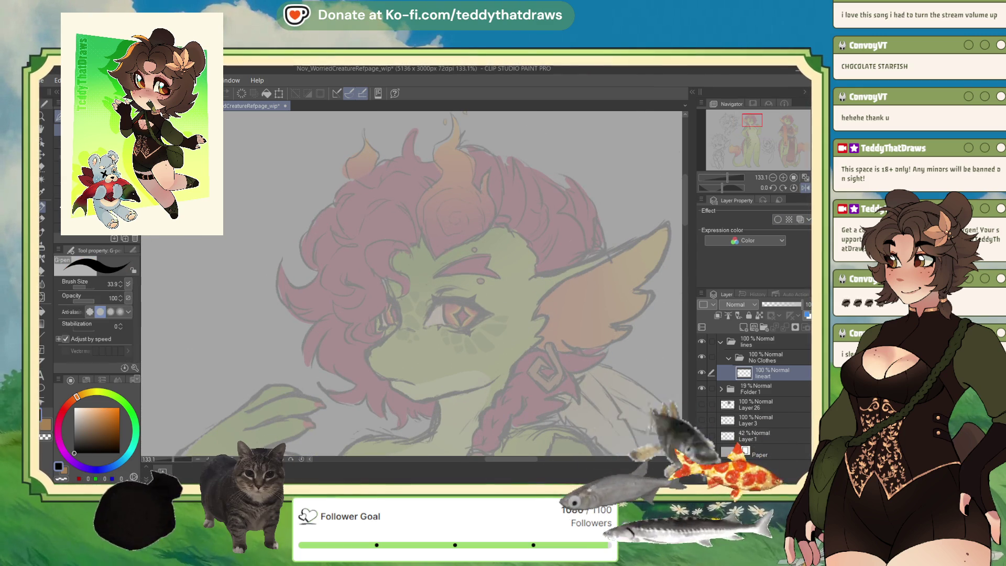
pyautogui.click(83, 287)
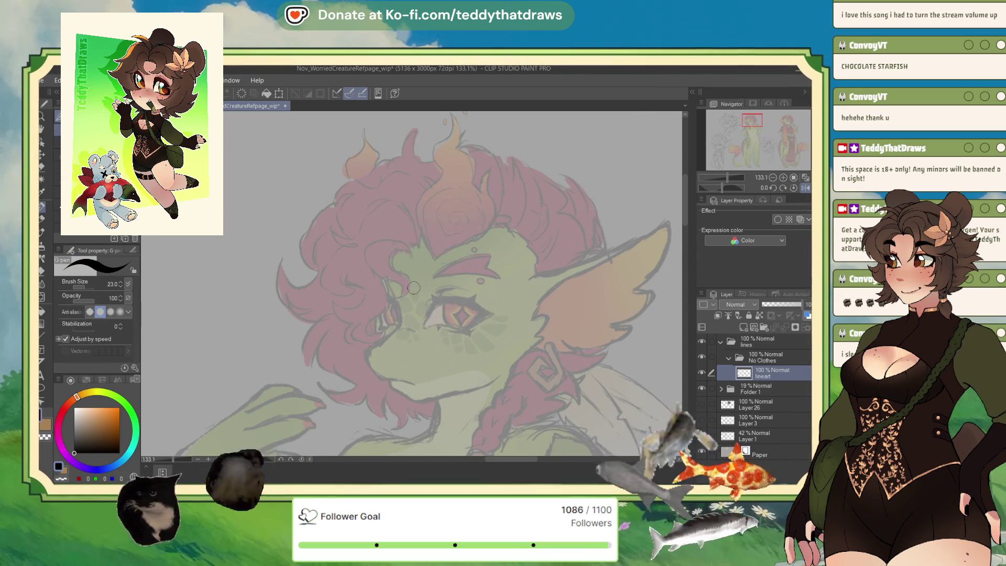
pyautogui.scroll(2, 388, 302)
# Ink black lines from beside the eye down the snout and along the chin curve
pyautogui.moveTo(384, 284); pyautogui.dragTo(402, 335)
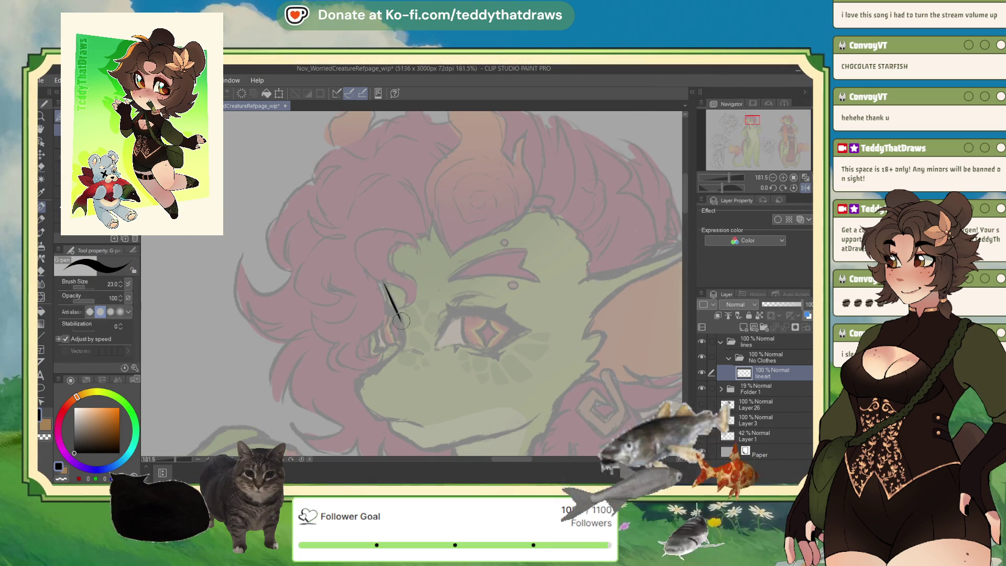
pyautogui.click(805, 189)
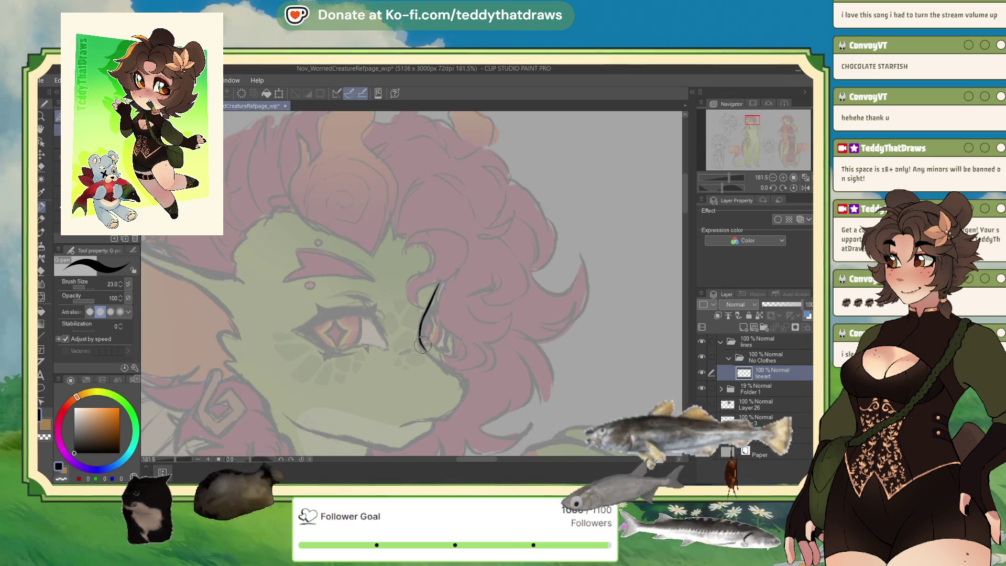
pyautogui.moveTo(423, 344); pyautogui.dragTo(466, 385)
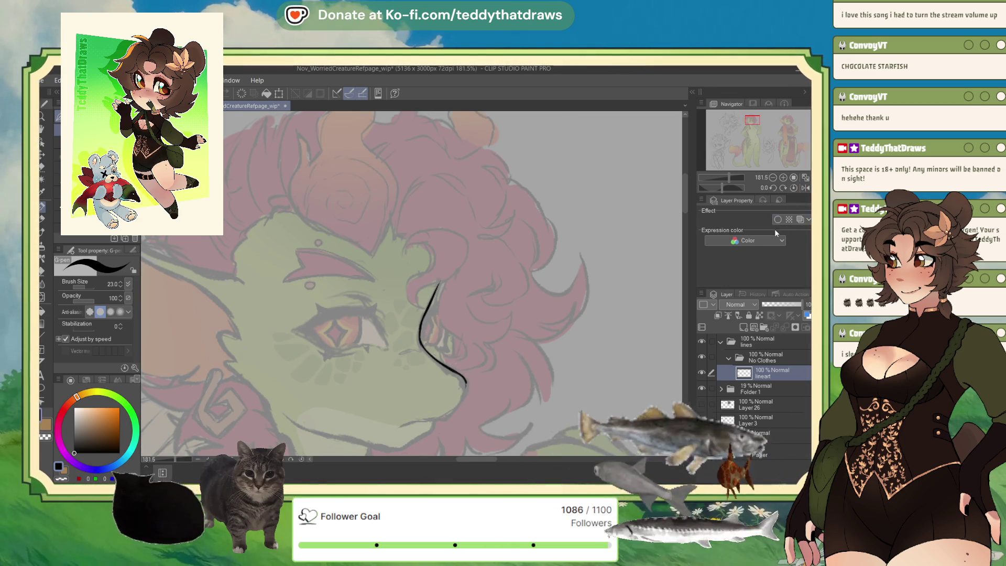
pyautogui.click(804, 188)
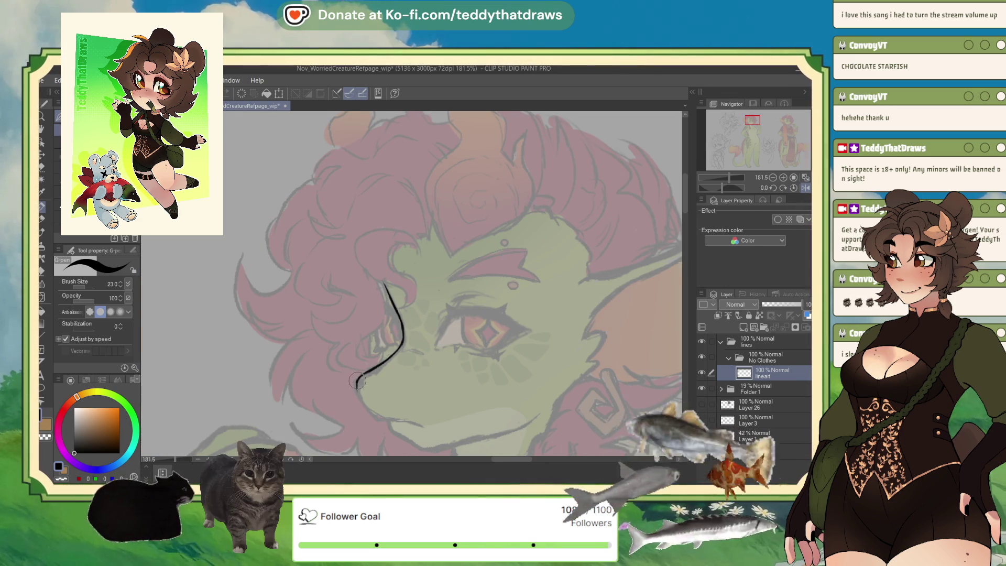
pyautogui.moveTo(357, 381); pyautogui.dragTo(386, 419)
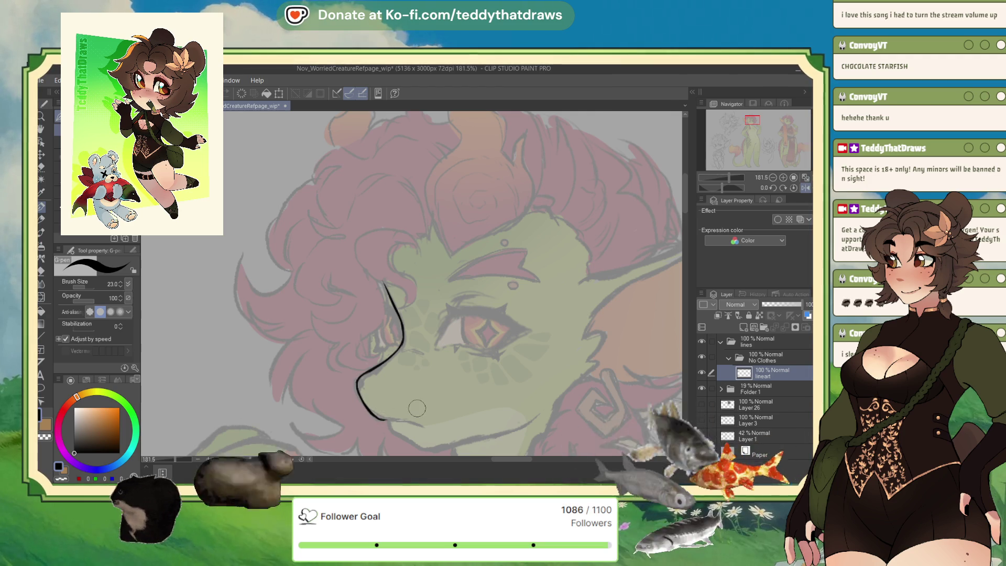
pyautogui.scroll(2, 445, 377)
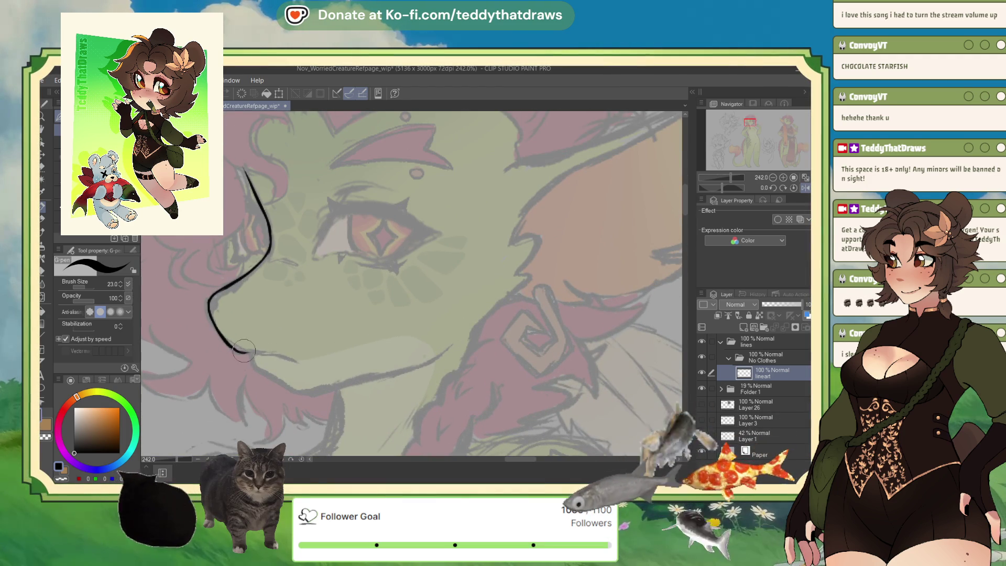
pyautogui.moveTo(243, 350)
pyautogui.mouseDown()
pyautogui.moveTo(292, 360)
pyautogui.moveTo(281, 381)
pyautogui.moveTo(312, 392)
pyautogui.mouseUp()
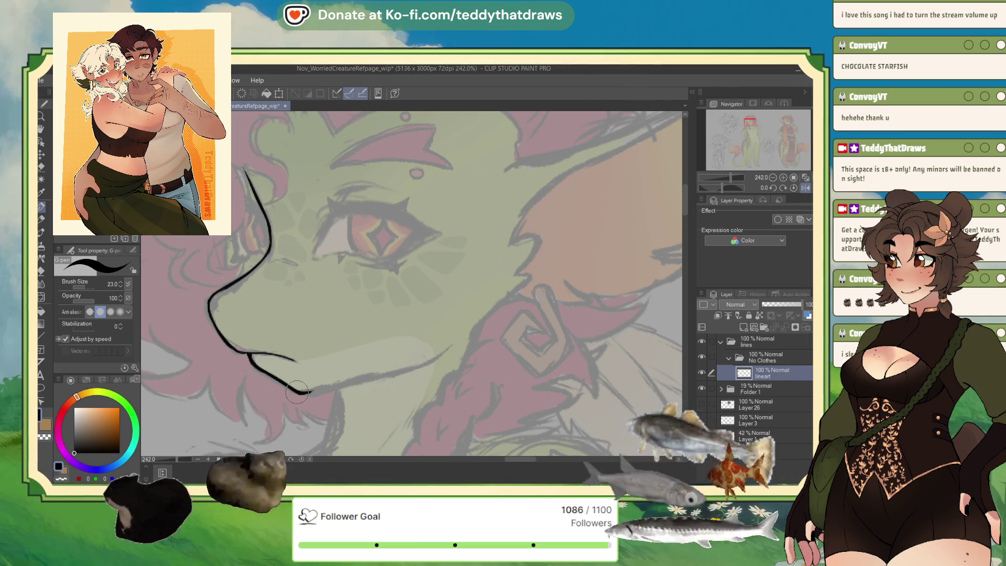
# Thin the pen to 15.6 and ink the jaw line along the lower snout on a mirrored view
pyautogui.moveTo(86, 288); pyautogui.dragTo(79, 288)
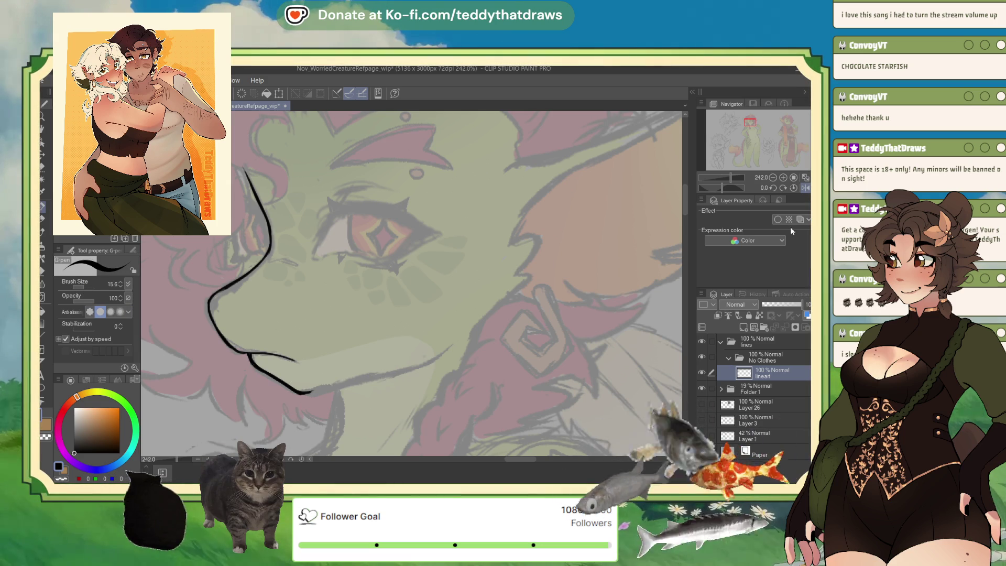
pyautogui.press('h')
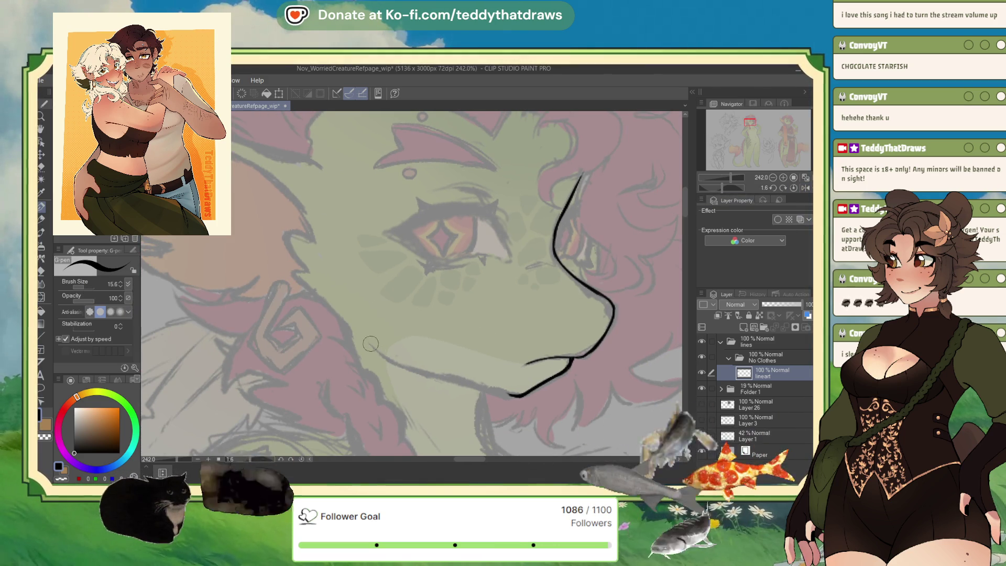
pyautogui.moveTo(390, 359); pyautogui.dragTo(494, 390)
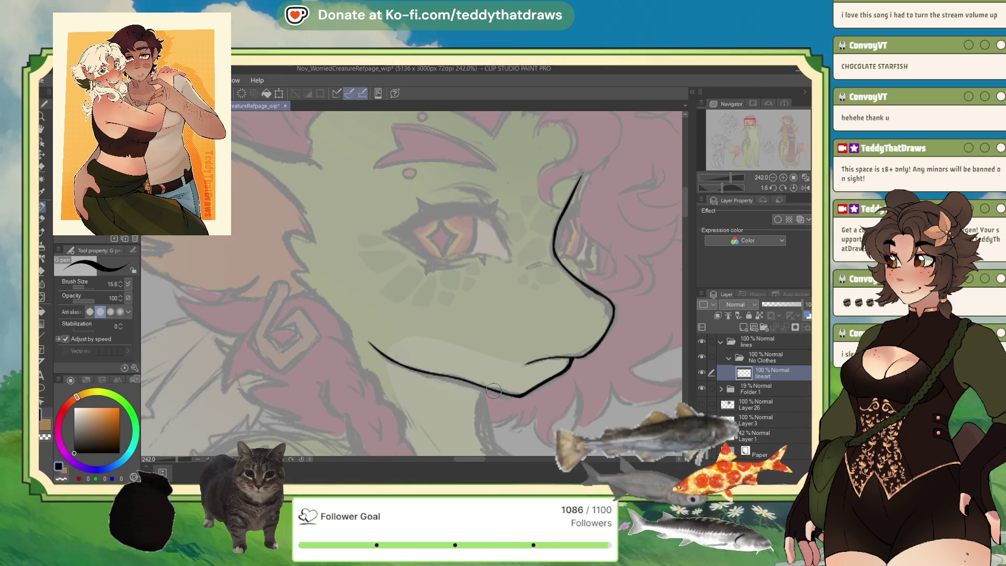
# Zoom in, rotate the canvas, and ink the eye's heavy upper lid and lower line
pyautogui.scroll(-8, 530, 403)
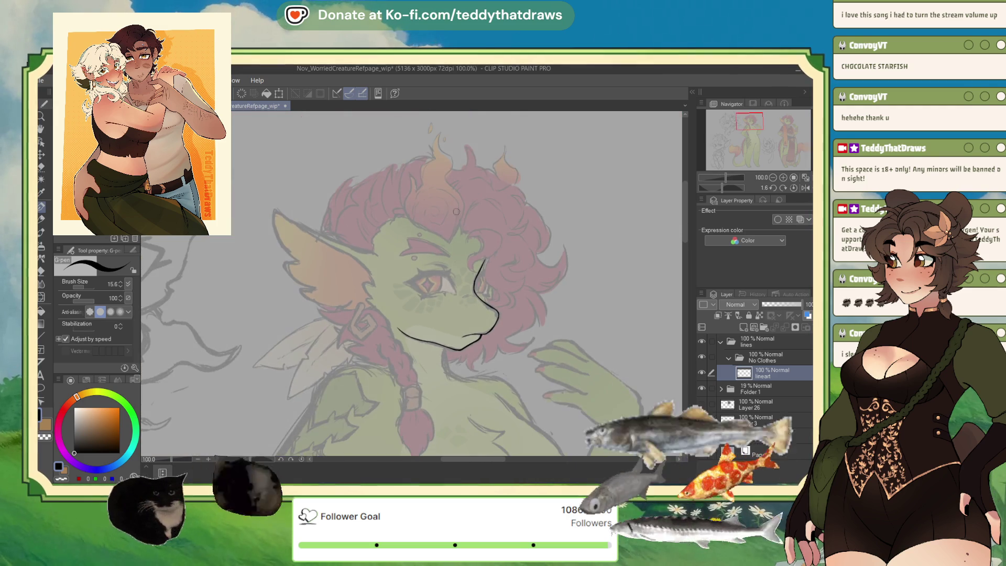
pyautogui.scroll(3, 481, 296)
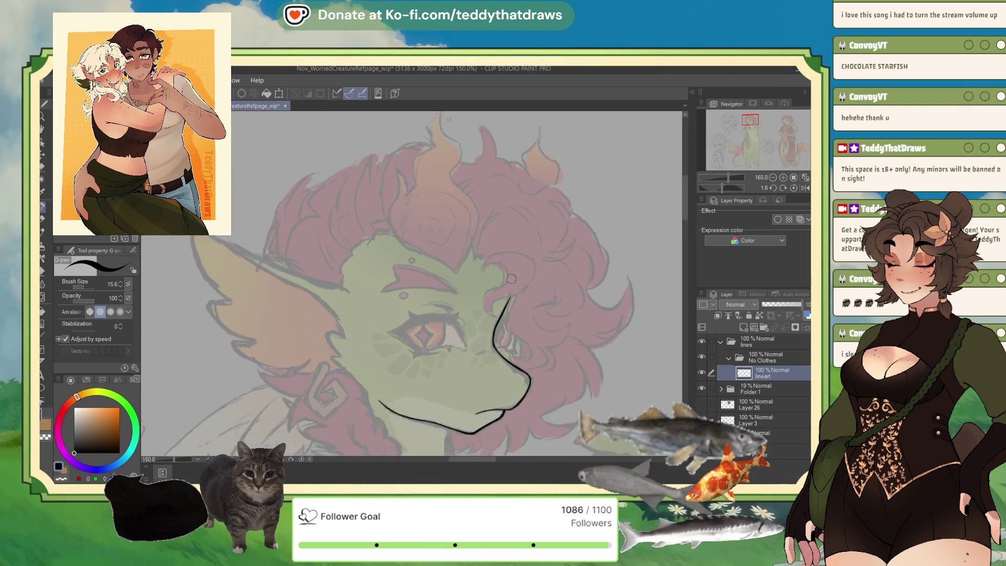
pyautogui.scroll(-4, 492, 283)
pyautogui.scroll(2, 507, 268)
pyautogui.scroll(4, 508, 267)
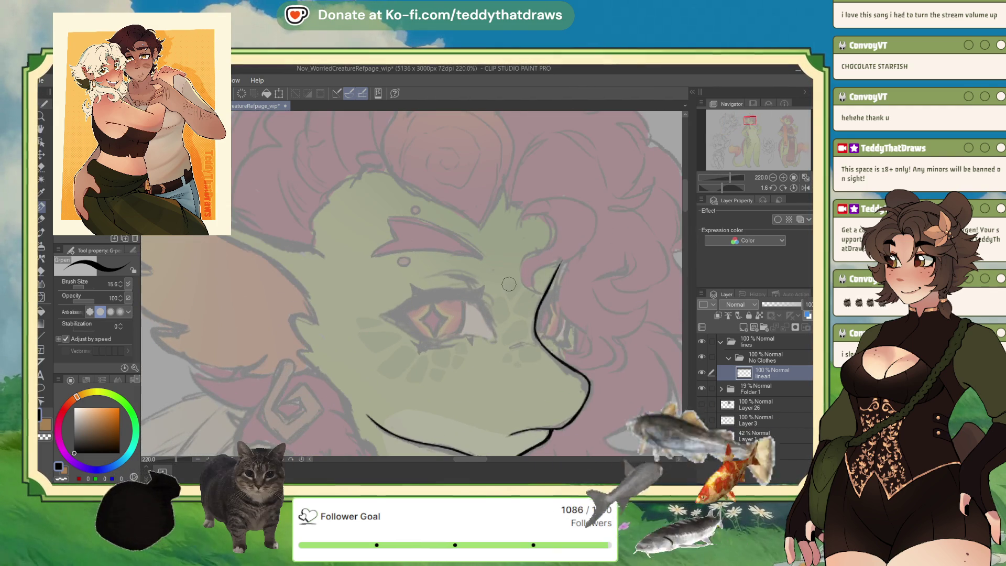
pyautogui.moveTo(721, 187); pyautogui.dragTo(702, 190)
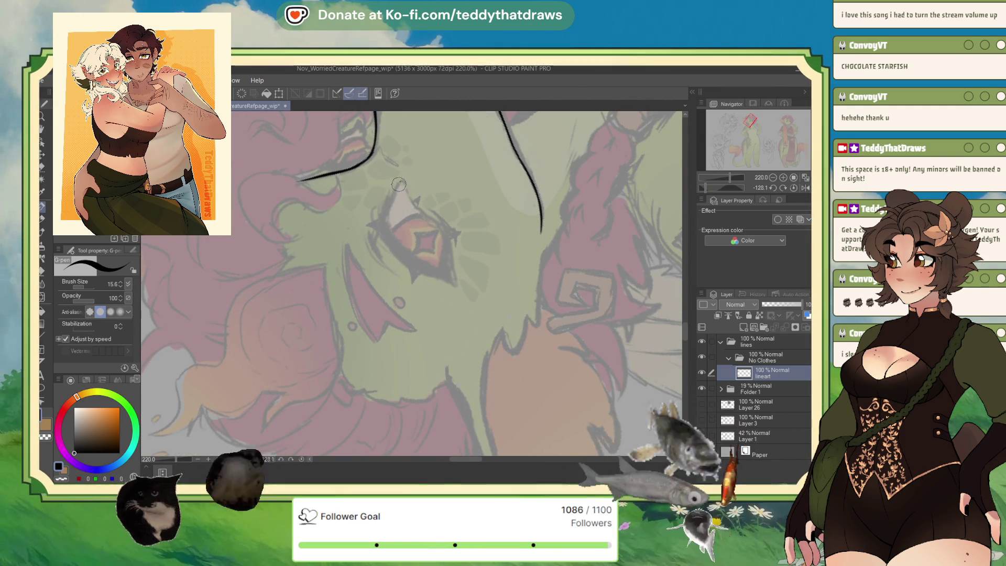
pyautogui.moveTo(401, 180)
pyautogui.mouseDown()
pyautogui.moveTo(383, 226)
pyautogui.moveTo(454, 283)
pyautogui.mouseUp()
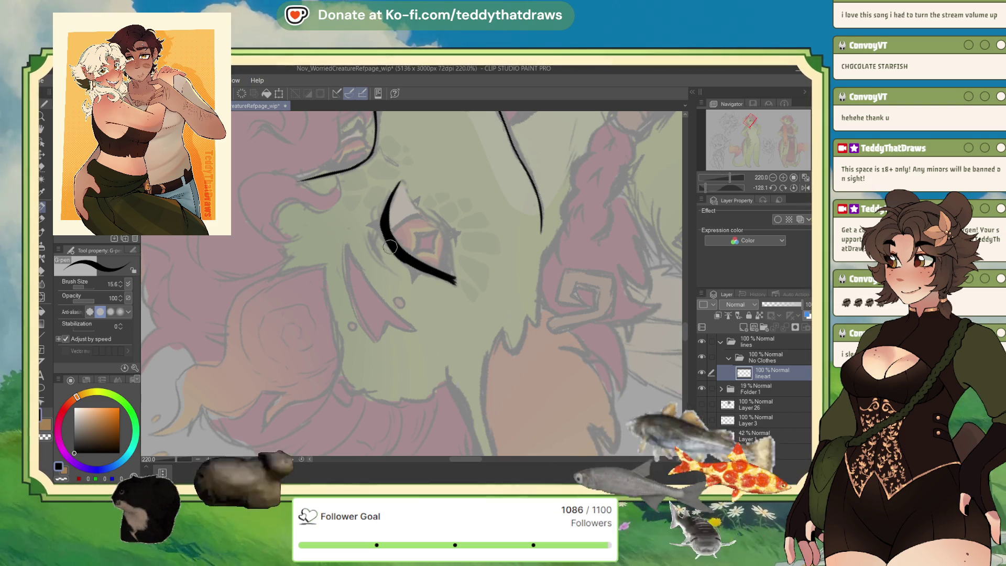
pyautogui.moveTo(393, 251); pyautogui.dragTo(455, 286)
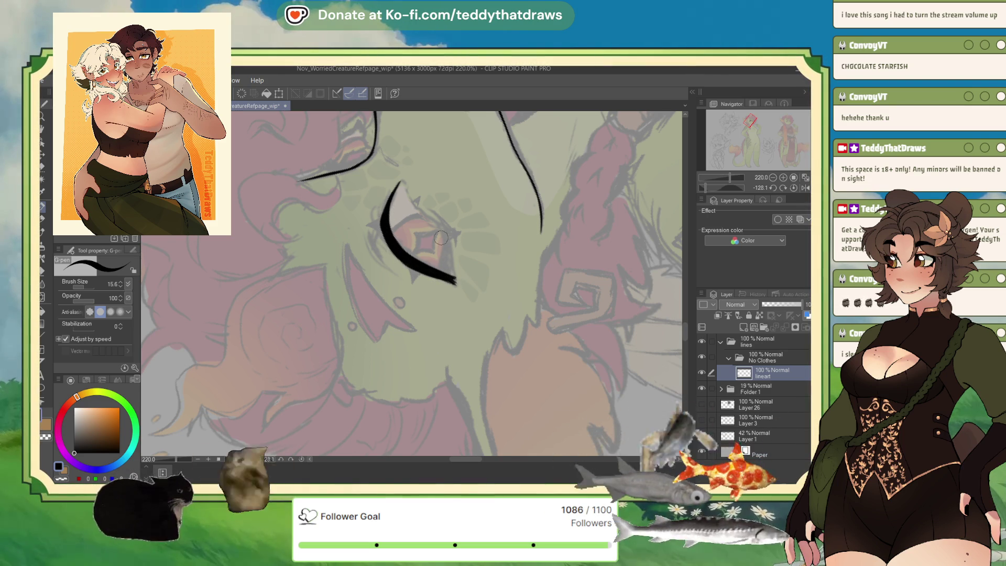
# Reset the rotation, ink the pointed outer eye corner, and darken the lower lid
pyautogui.click(793, 187)
pyautogui.click(805, 188)
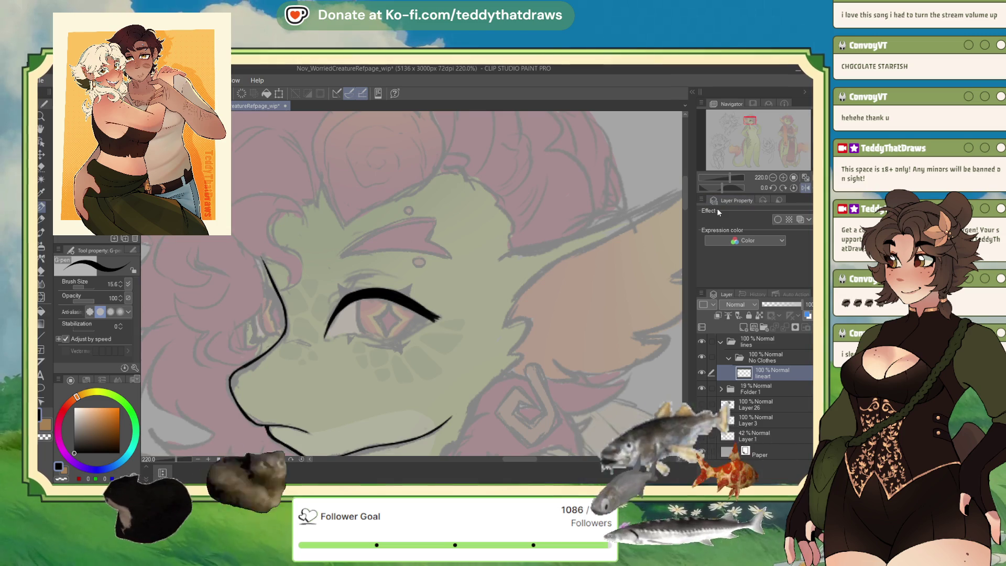
pyautogui.click(805, 187)
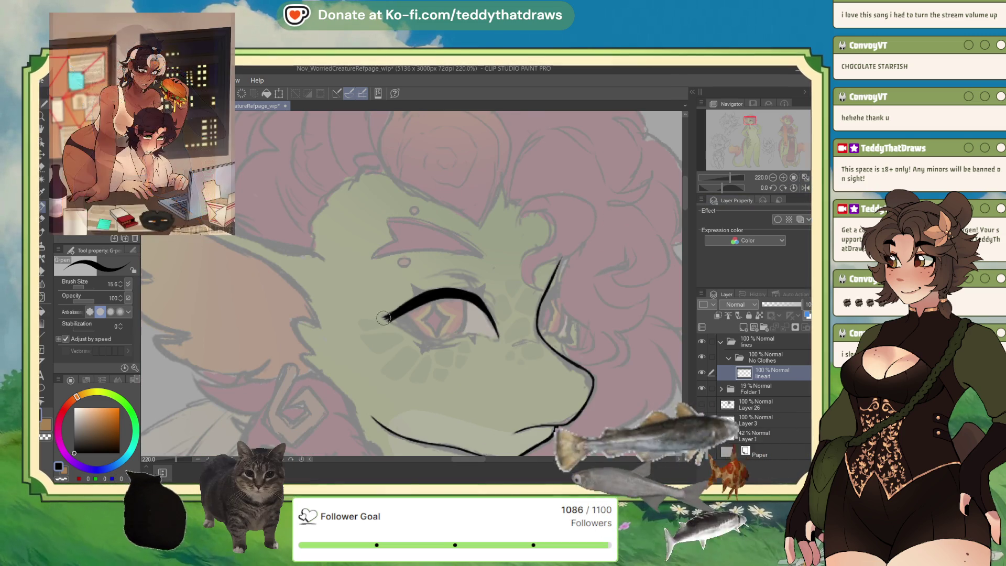
pyautogui.moveTo(384, 318); pyautogui.dragTo(407, 317)
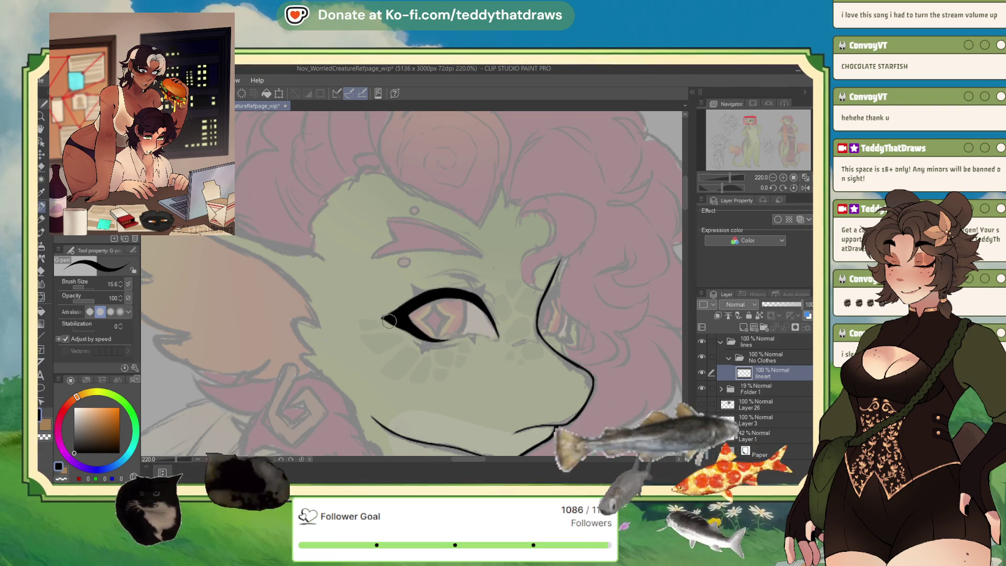
pyautogui.moveTo(389, 321); pyautogui.dragTo(385, 317)
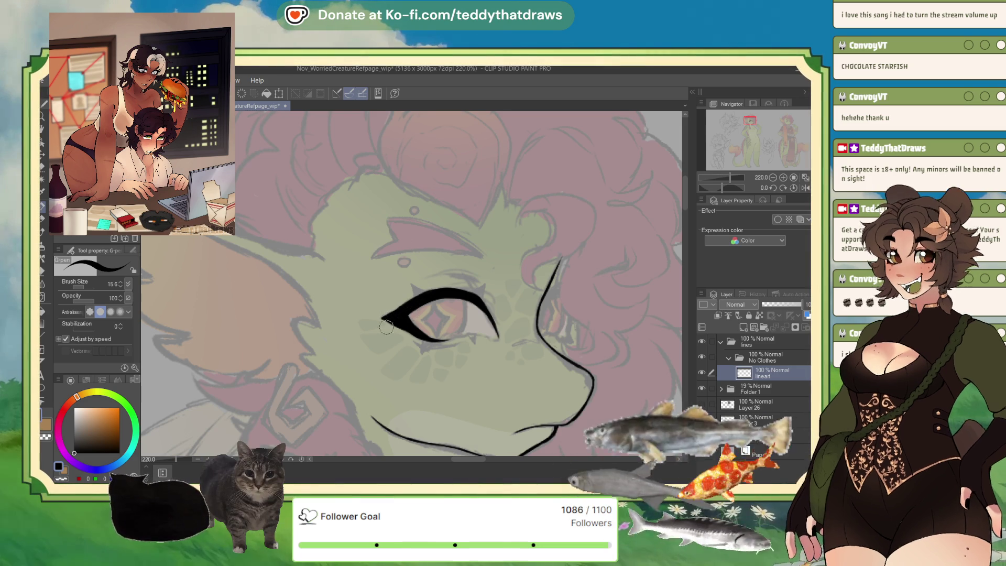
pyautogui.moveTo(383, 319); pyautogui.dragTo(421, 338)
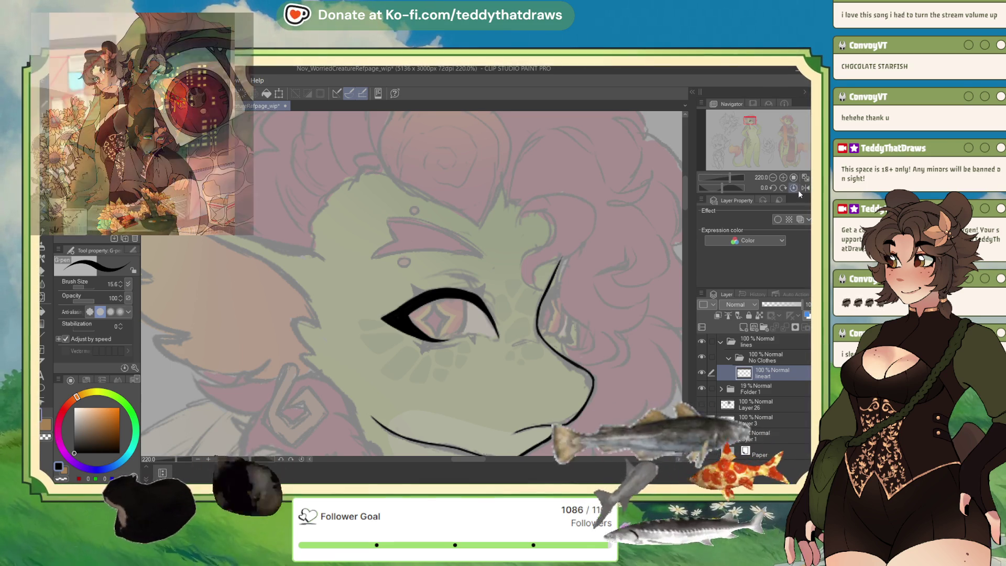
# Draw pointed lash spikes along the upper and lower eyelid on a mirrored, rotated view
pyautogui.click(806, 188)
pyautogui.moveTo(721, 189); pyautogui.dragTo(715, 189)
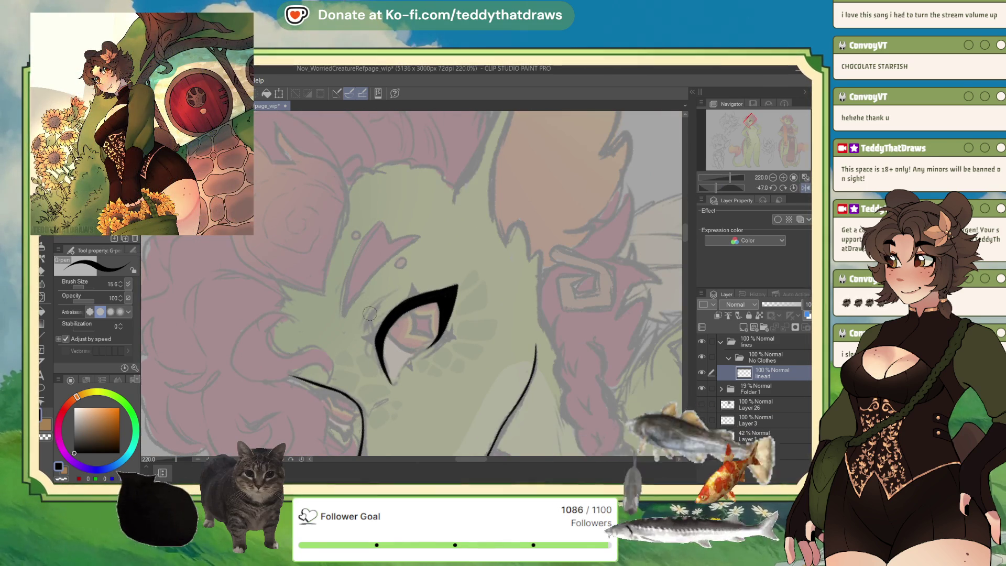
pyautogui.moveTo(388, 296)
pyautogui.mouseDown()
pyautogui.moveTo(368, 335)
pyautogui.moveTo(373, 310)
pyautogui.mouseUp()
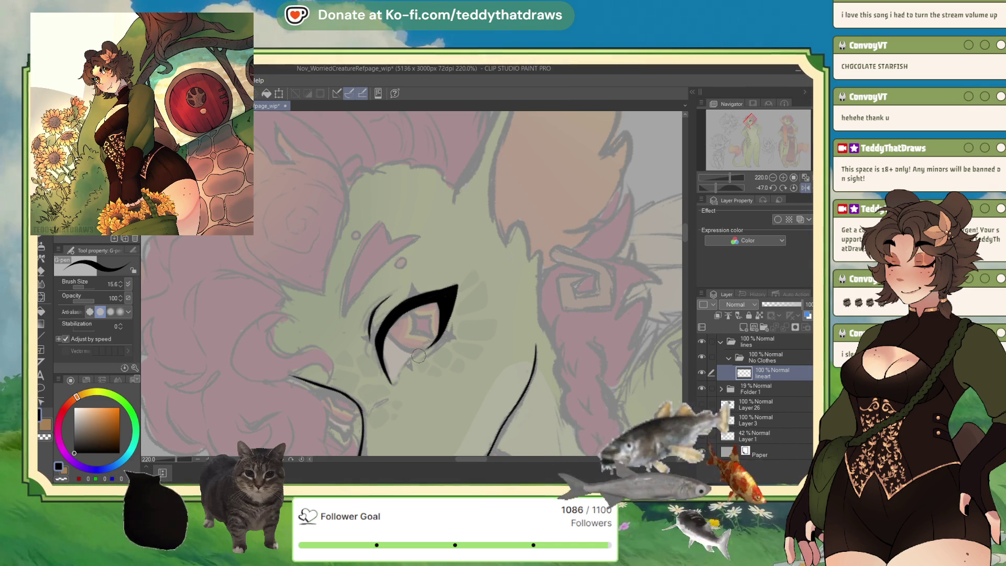
pyautogui.moveTo(440, 338); pyautogui.dragTo(398, 377)
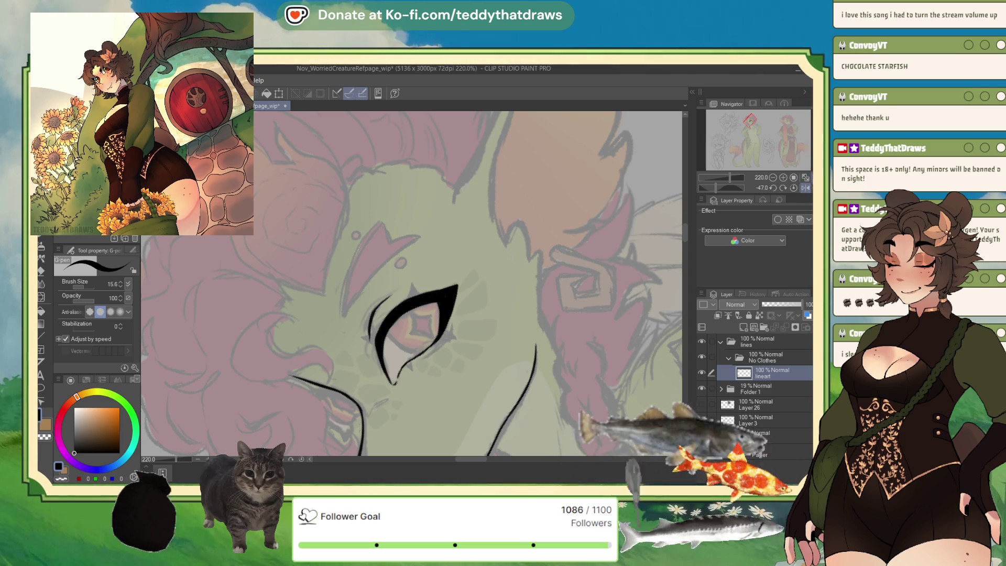
pyautogui.hotkey('ctrl', '@')
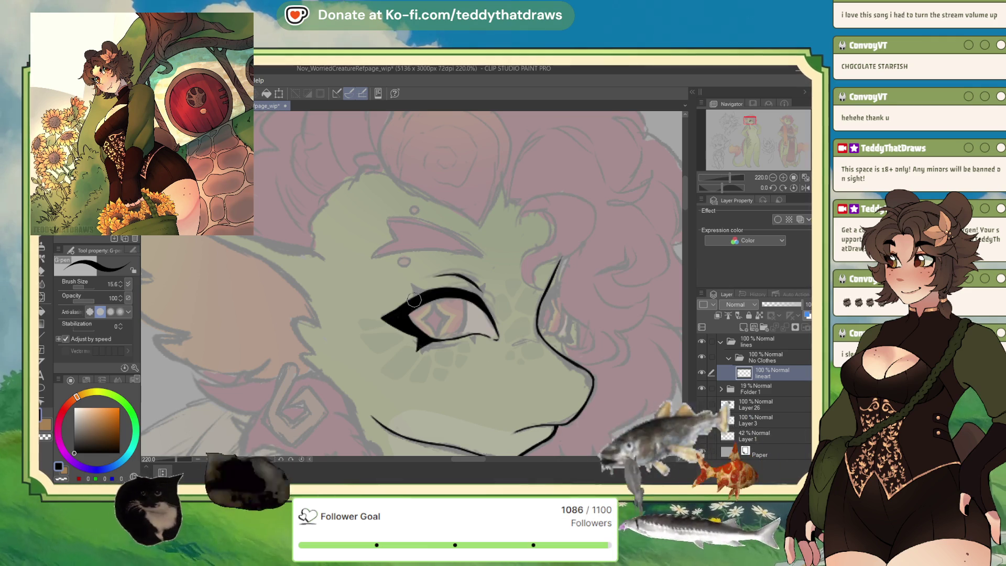
pyautogui.moveTo(420, 296); pyautogui.dragTo(412, 285)
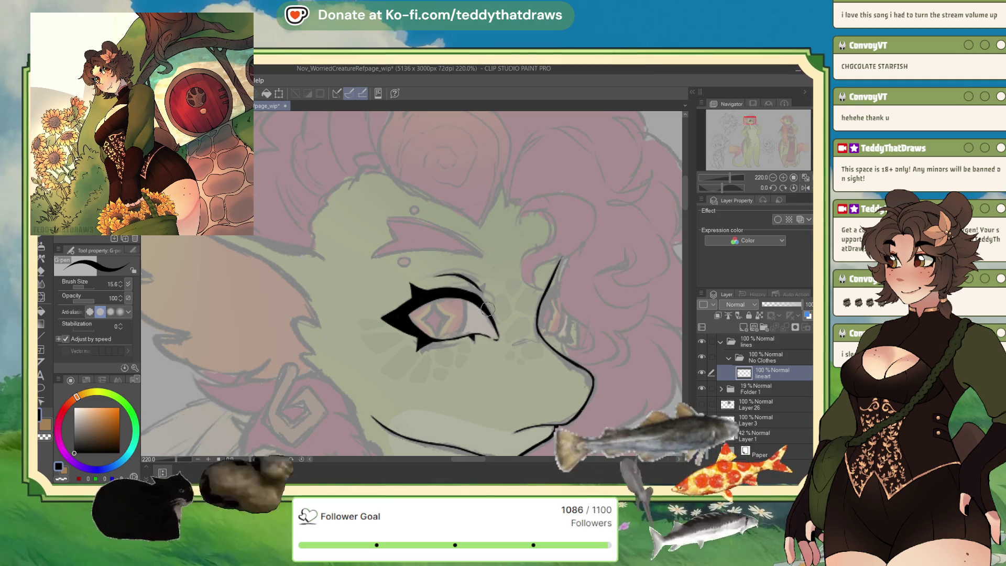
# Touch up the line below the eye, the cheek stroke, and thicken the snout's side line
pyautogui.moveTo(722, 187); pyautogui.dragTo(705, 187)
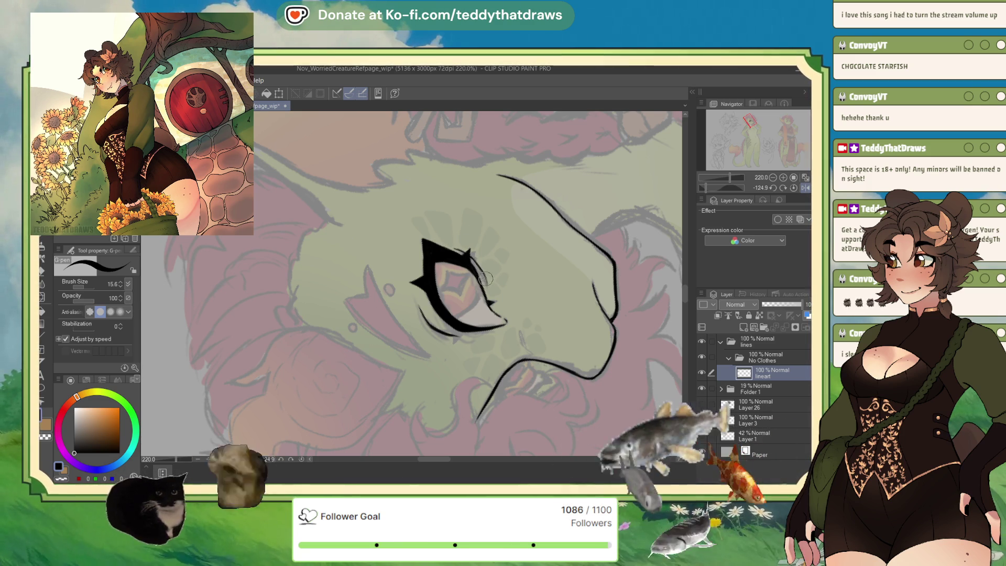
pyautogui.moveTo(519, 332); pyautogui.dragTo(526, 355)
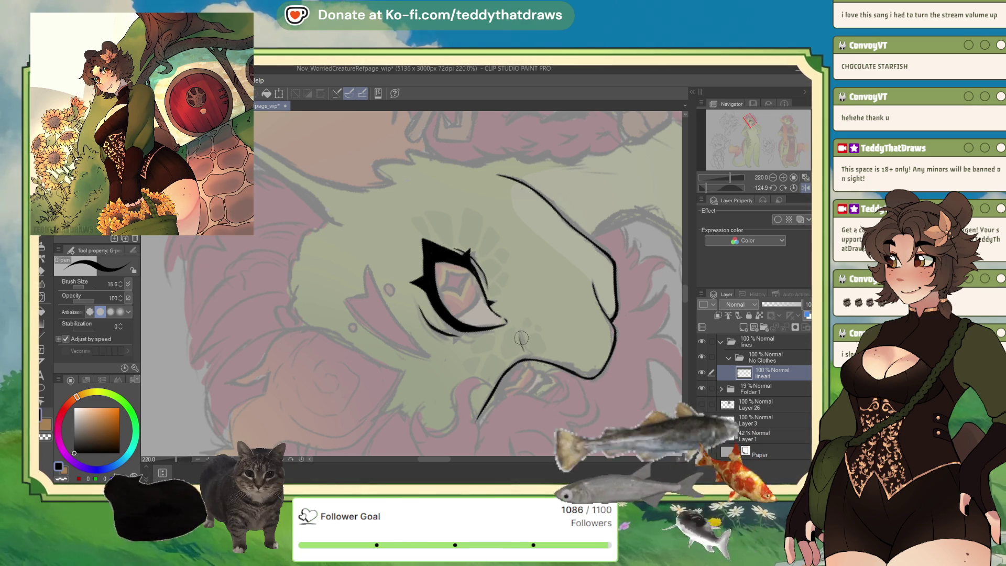
pyautogui.click(794, 187)
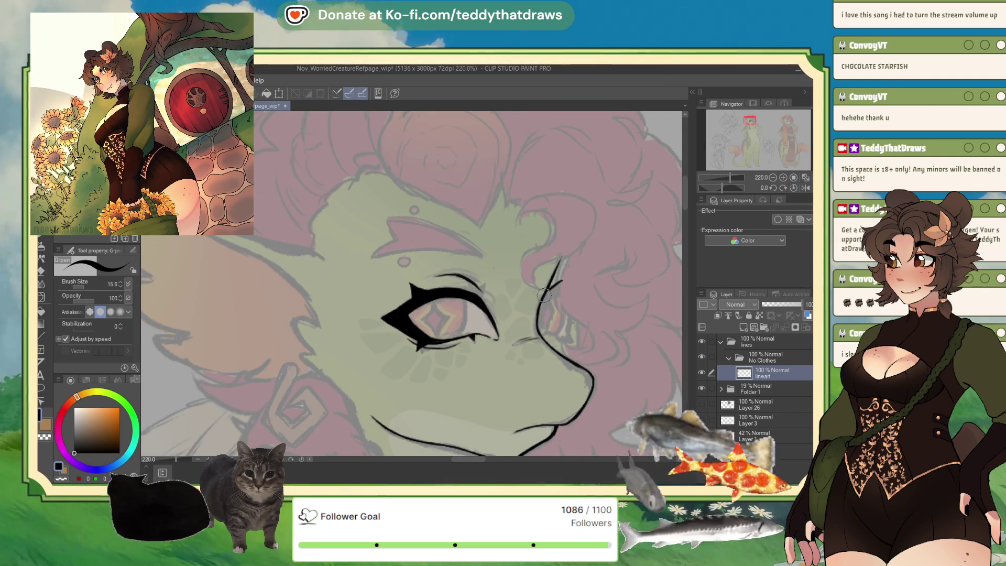
pyautogui.moveTo(563, 281)
pyautogui.mouseDown()
pyautogui.moveTo(542, 307)
pyautogui.moveTo(553, 278)
pyautogui.mouseUp()
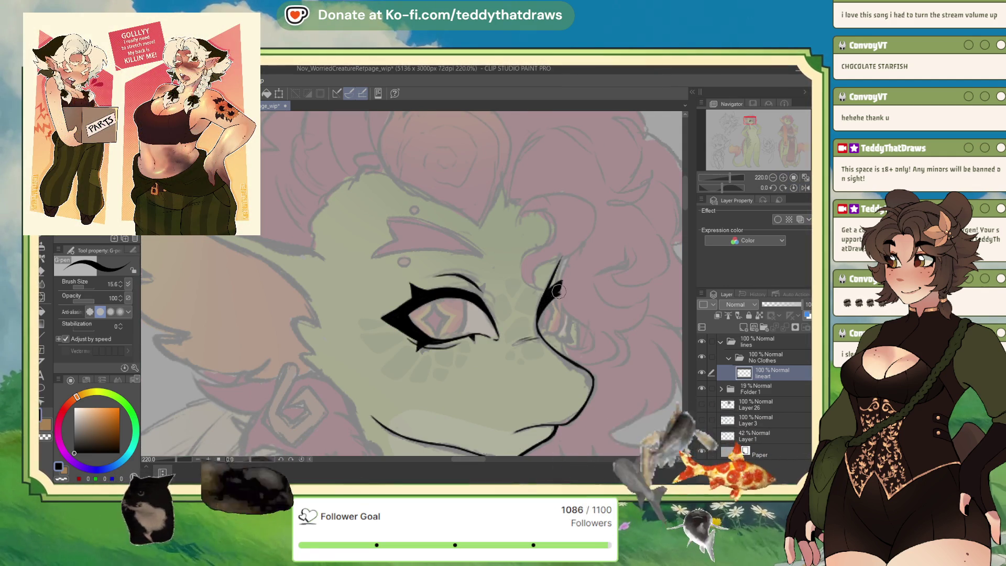
pyautogui.click(805, 188)
pyautogui.moveTo(252, 317)
pyautogui.mouseDown()
pyautogui.moveTo(260, 339)
pyautogui.moveTo(271, 336)
pyautogui.moveTo(257, 339)
pyautogui.moveTo(265, 335)
pyautogui.mouseUp()
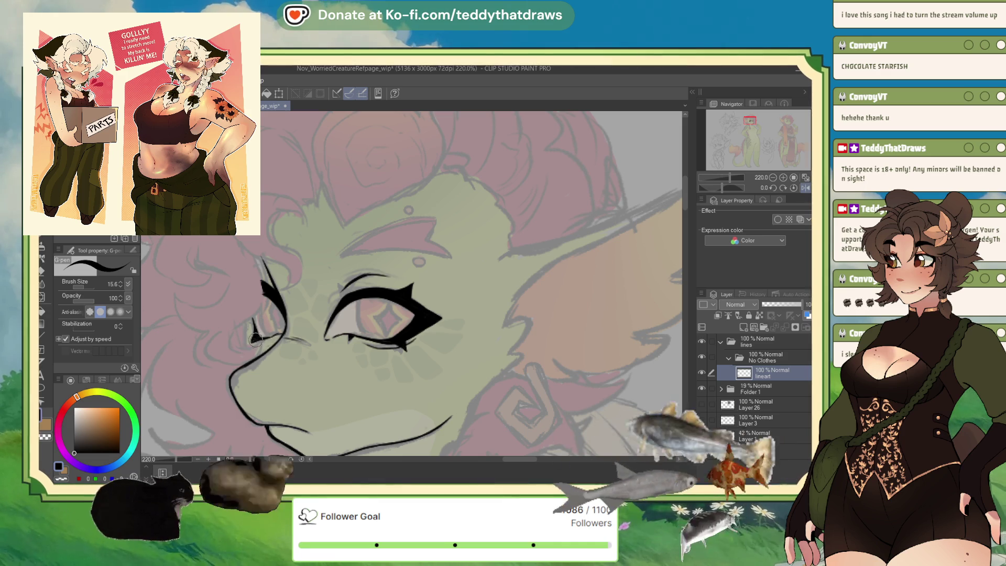
pyautogui.moveTo(257, 334)
pyautogui.mouseDown()
pyautogui.moveTo(267, 338)
pyautogui.moveTo(276, 324)
pyautogui.mouseUp()
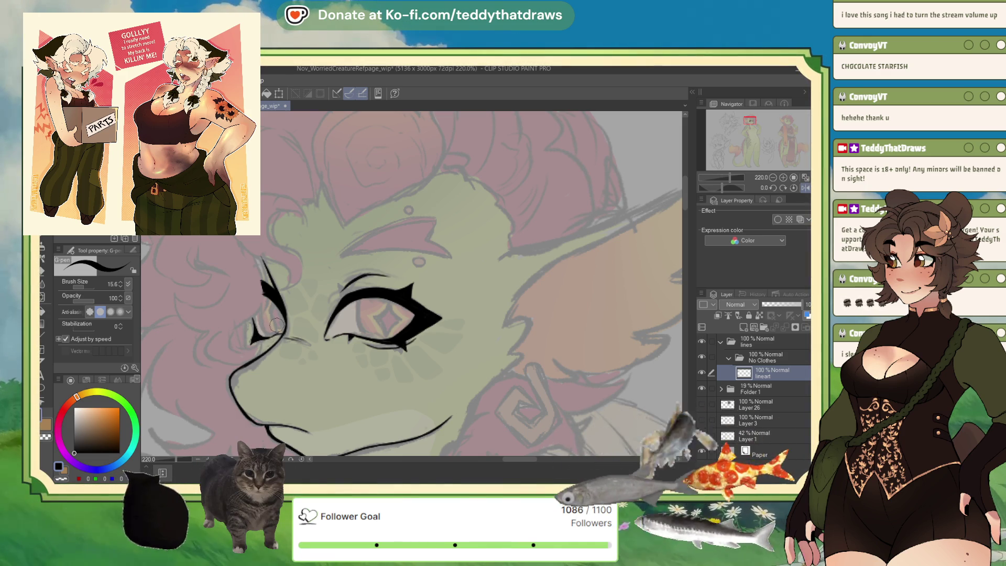